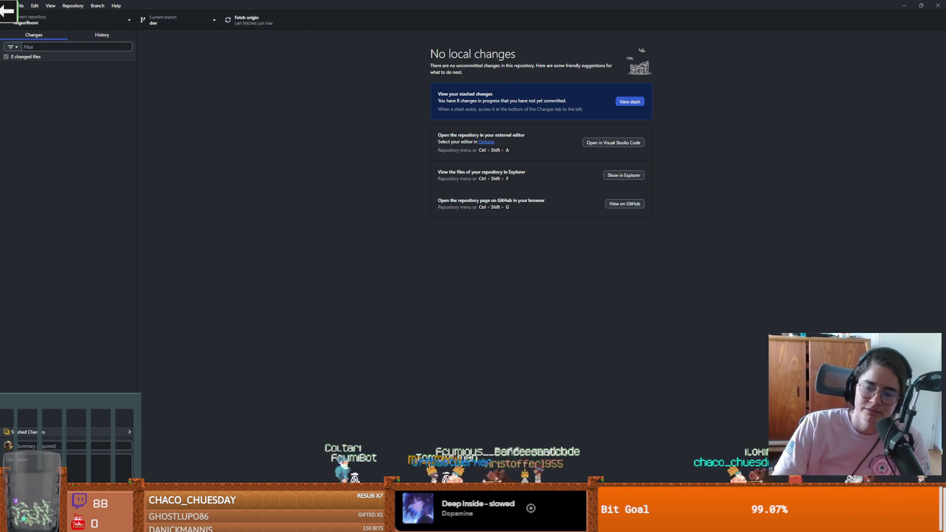
- Switch from GitHub Desktop to the Godot editor showing the Dungeon Roll project
key(alt+Tab)
- Filter the FileSystem for 'Globals' and open Globals.gd to review the loot table code
double_click(127, 382)
text(Globals)
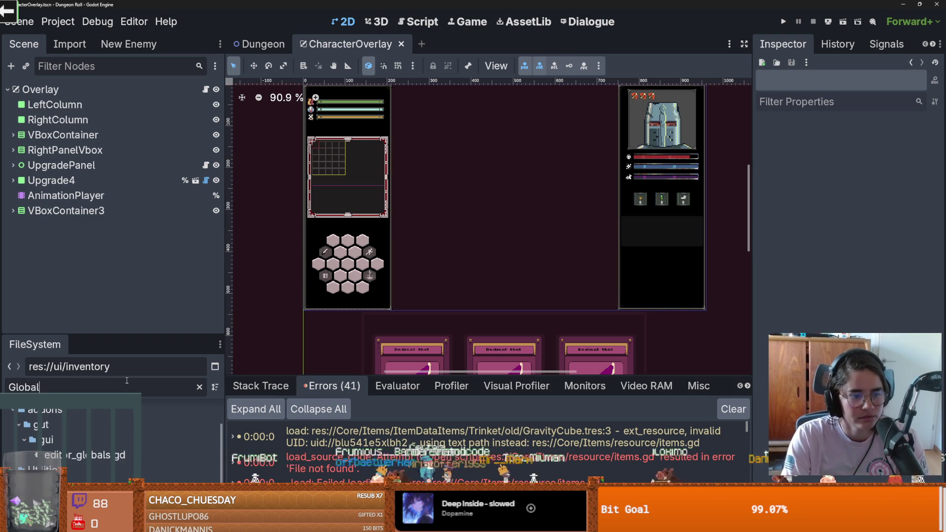
key(Down)
key(Return)
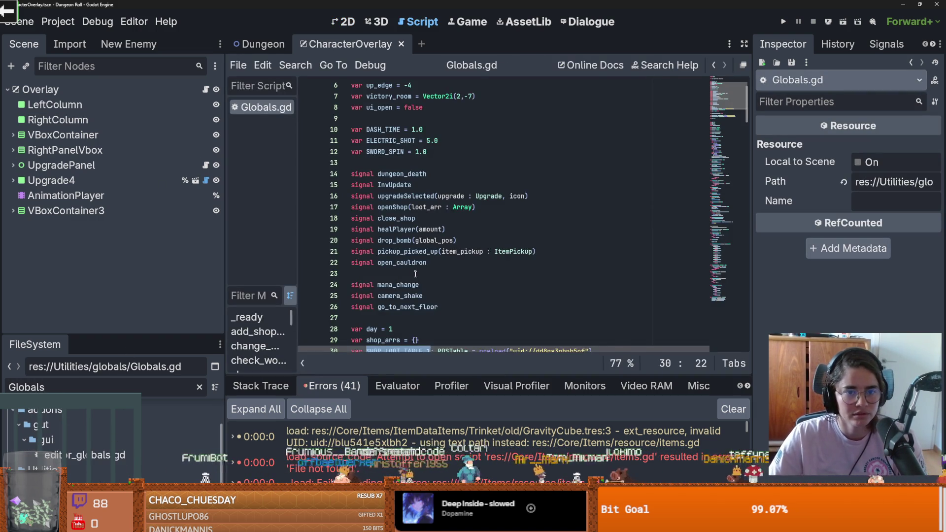
scroll(417, 280, down, 5)
click(392, 207)
scroll(418, 266, down, 3)
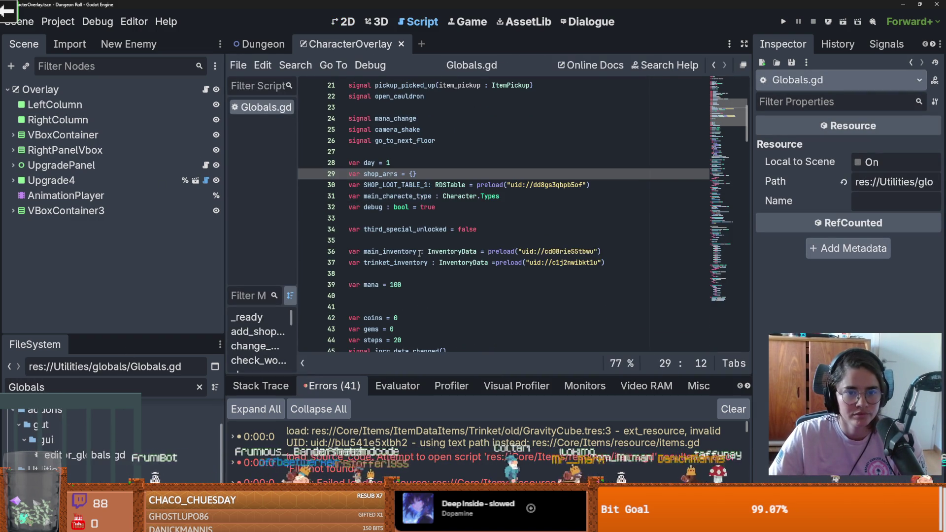
scroll(419, 254, up, 3)
- Filter files by 'inven' and inspect the inventory.tres and trinket_inventory.tres slot data
double_click(113, 381)
text(inven)
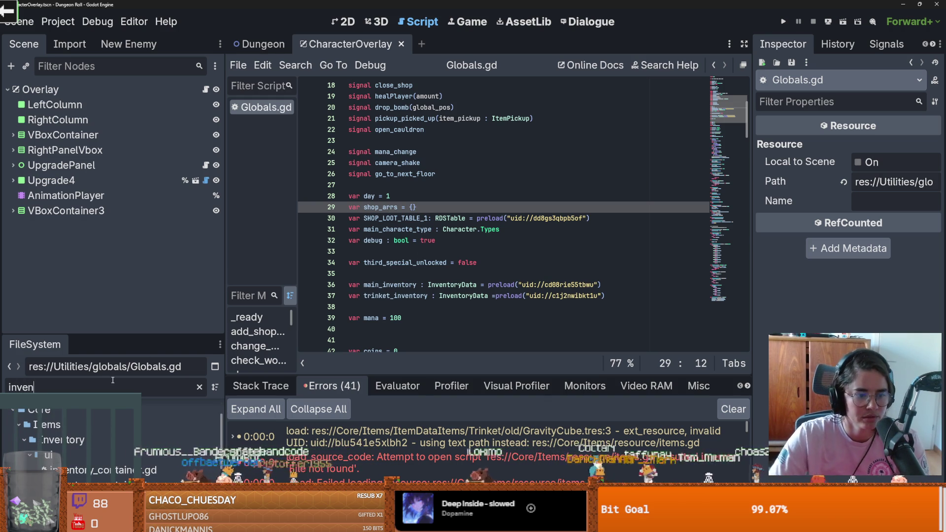
drag(118, 335, 117, 99)
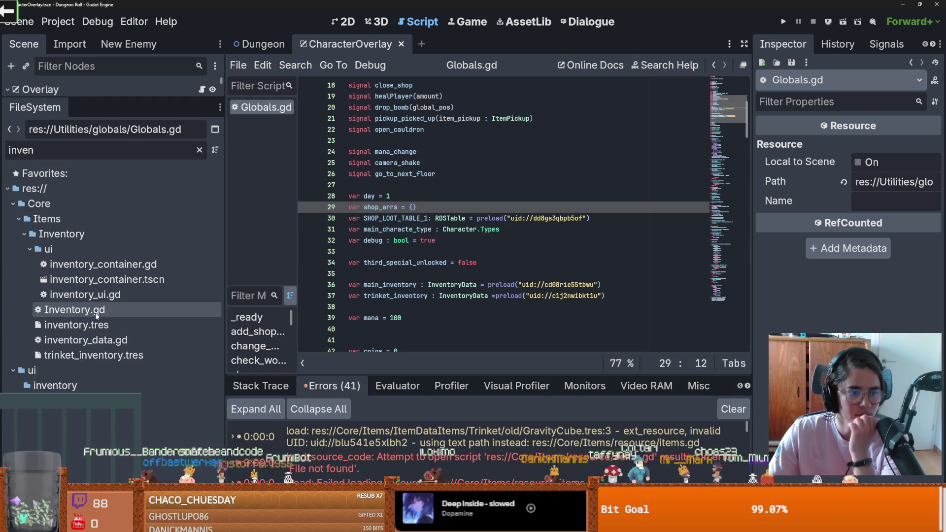
click(114, 325)
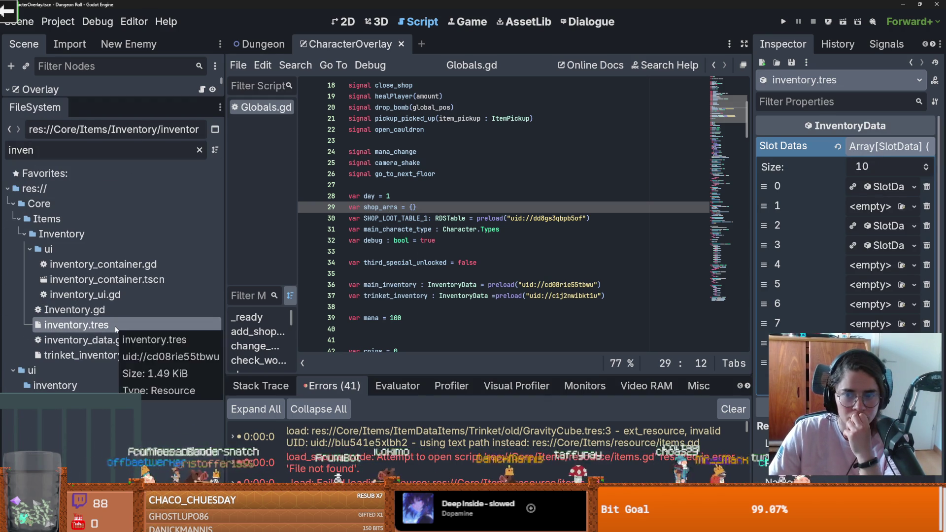
click(117, 355)
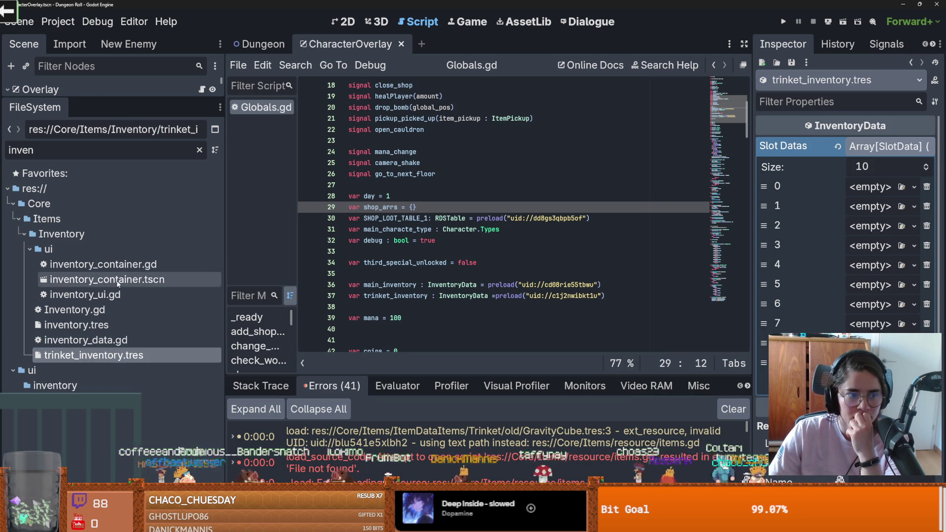
- Delete main_inv.tres from the Inventory folder
click(61, 233)
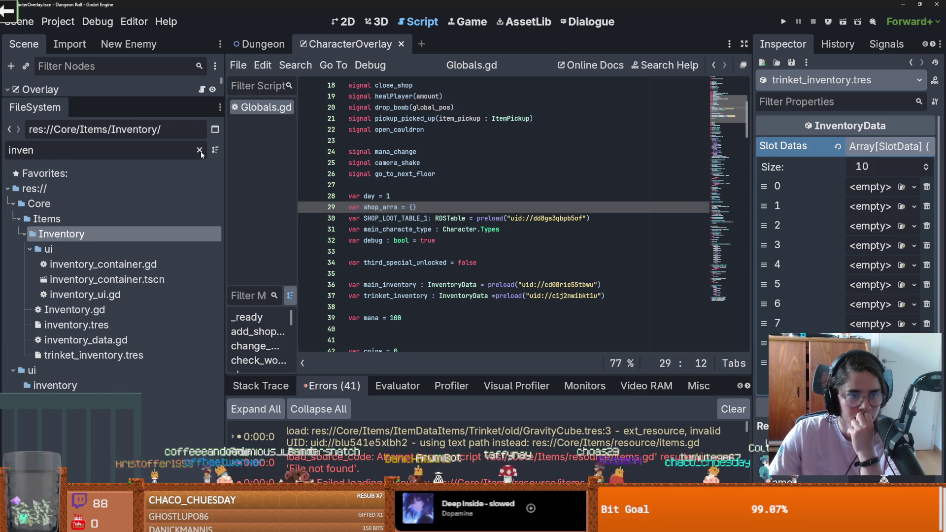
click(200, 150)
click(135, 376)
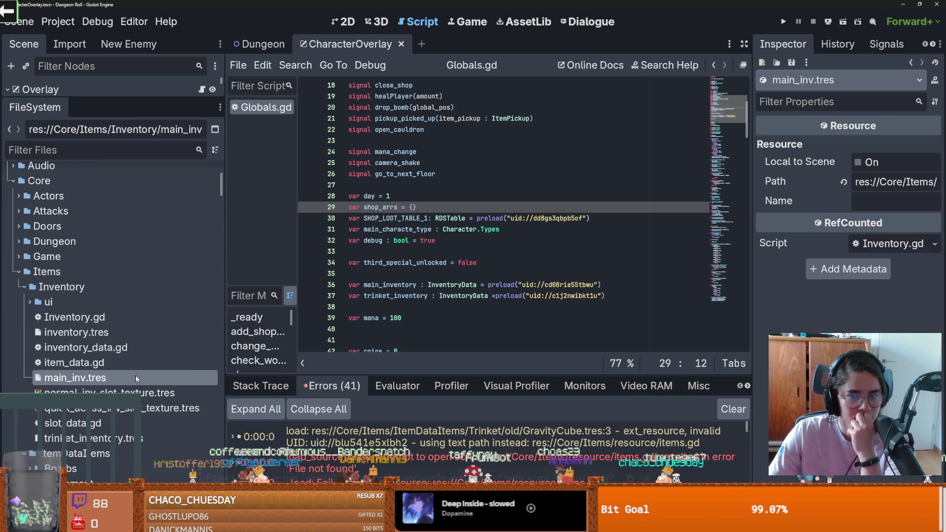
right_click(92, 382)
click(150, 436)
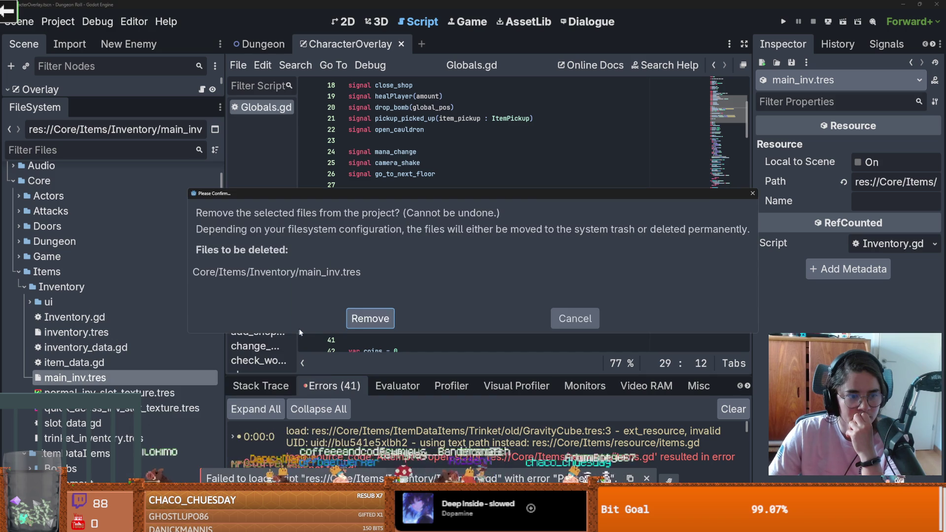
click(358, 320)
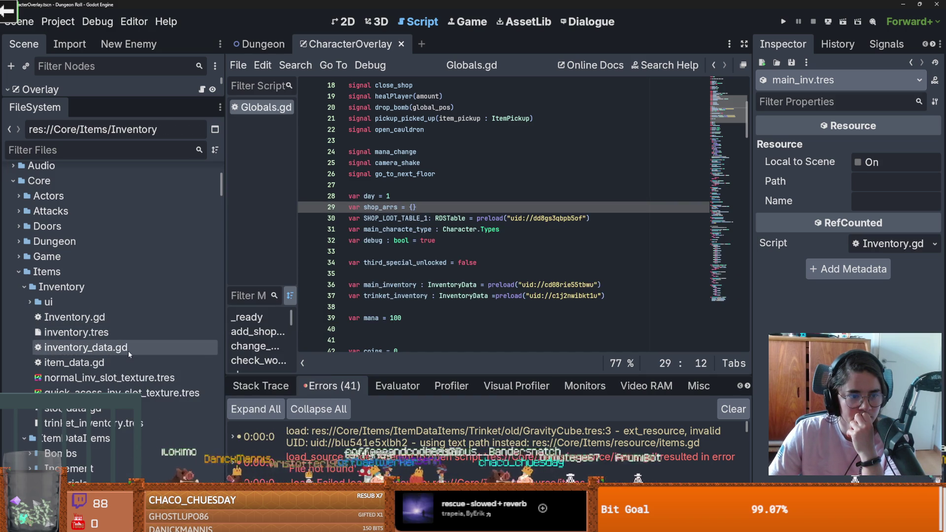
- Open Inventory.gd and review its items dictionary entries such as Gems and Bombs
double_click(74, 317)
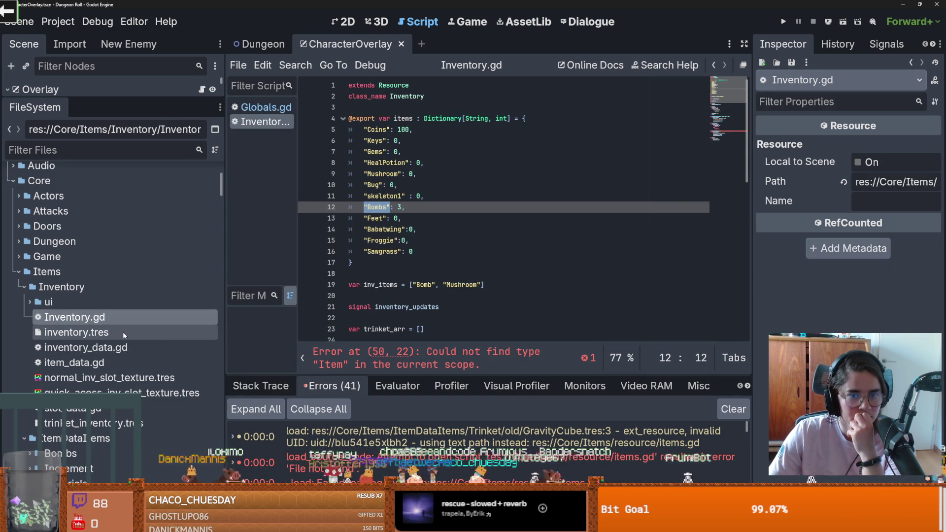
scroll(444, 207, down, 2)
scroll(424, 158, up, 2)
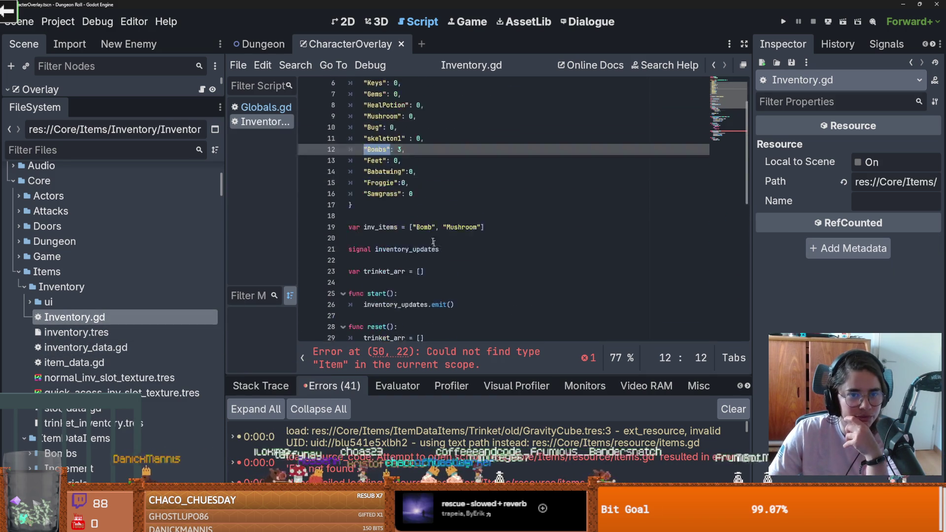
click(413, 119)
click(404, 152)
click(394, 207)
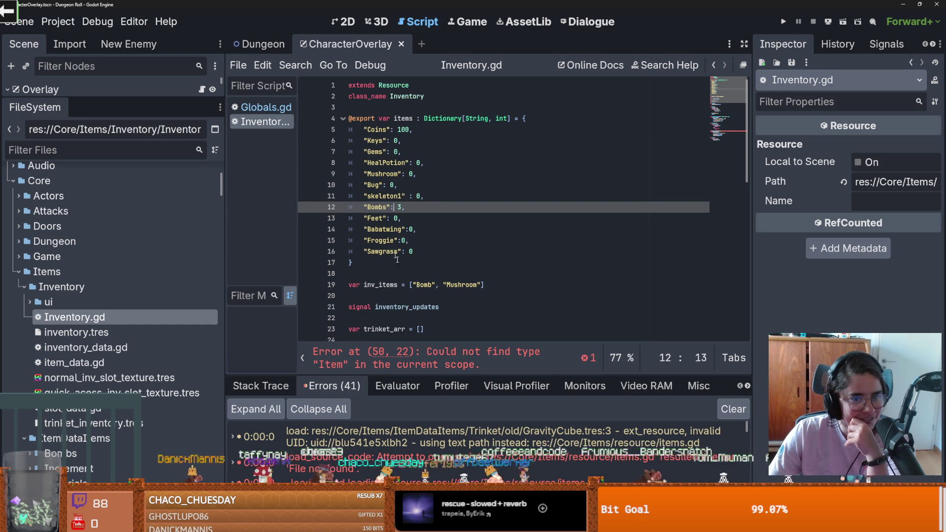
scroll(436, 257, down, 2)
scroll(436, 258, down, 10)
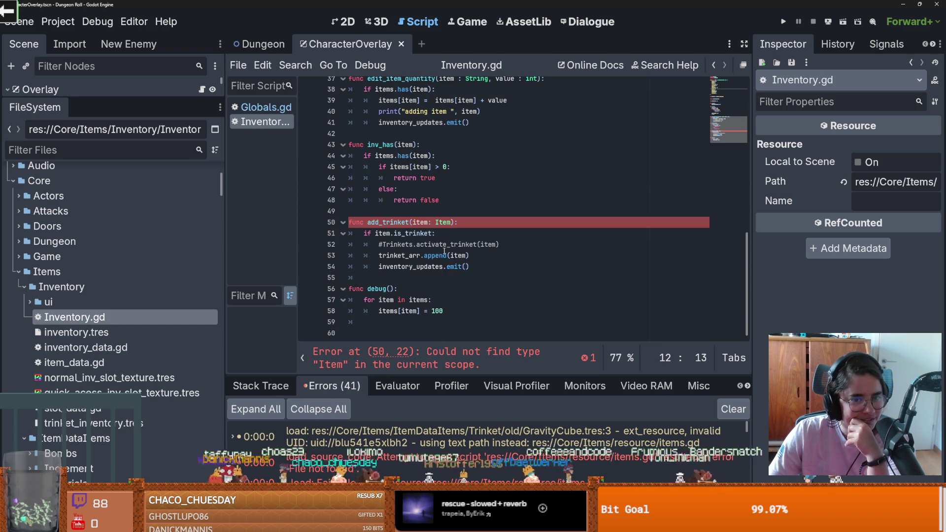
scroll(444, 251, up, 12)
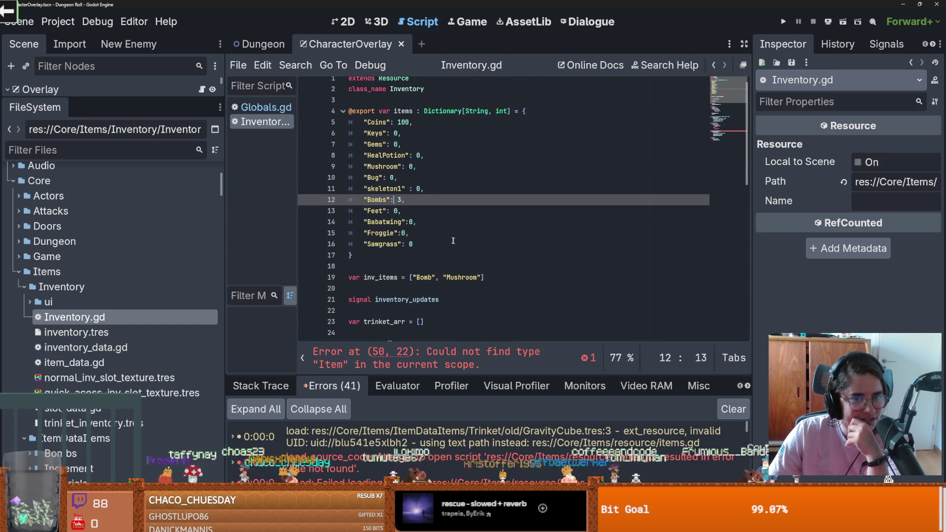
drag(414, 244, 350, 144)
mouse_move(414, 244)
mouse_down()
mouse_move(365, 122)
mouse_move(348, 111)
mouse_move(394, 207)
mouse_move(349, 133)
mouse_up()
scroll(445, 239, down, 2)
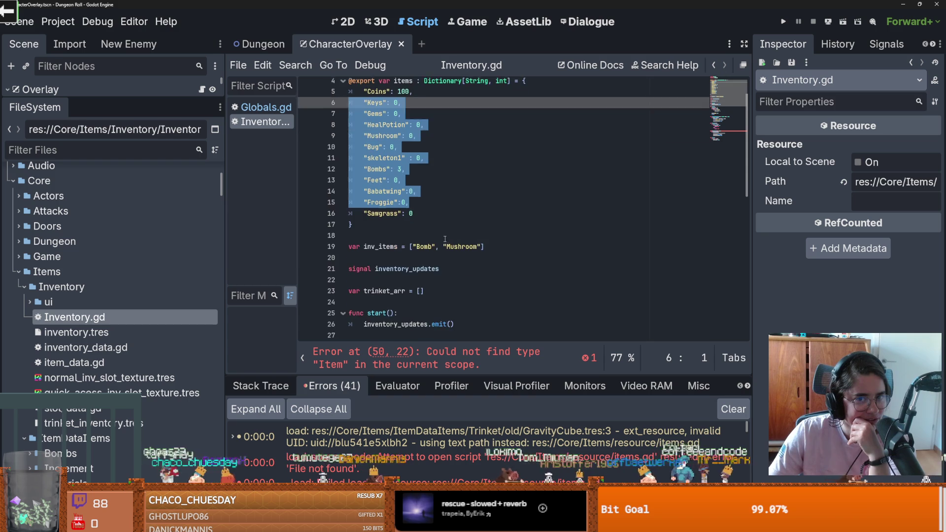
scroll(445, 239, down, 2)
- Delete the Inventory.gd script from the project
right_click(84, 315)
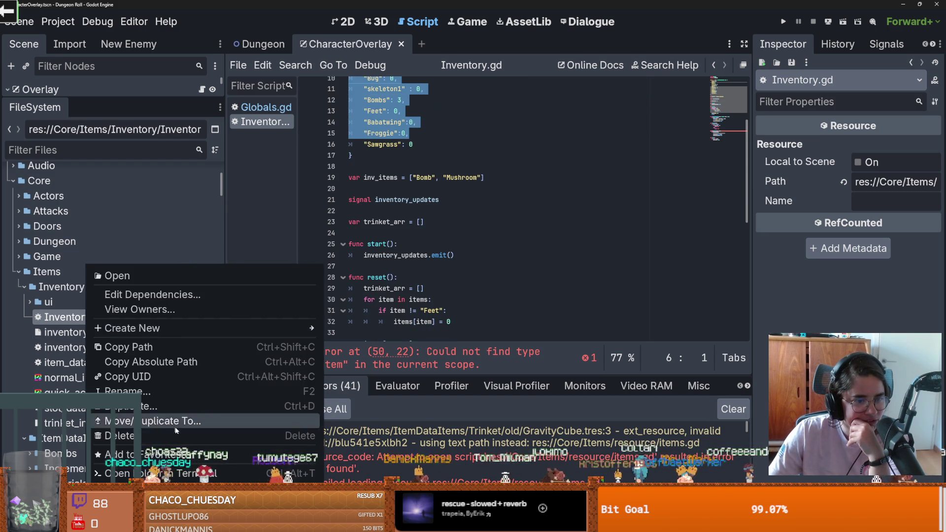
click(123, 463)
click(360, 326)
- Open inventory_container.gd from the ui folder, then collapse the Inventory, Items, LootTable and Rooms folders
click(30, 303)
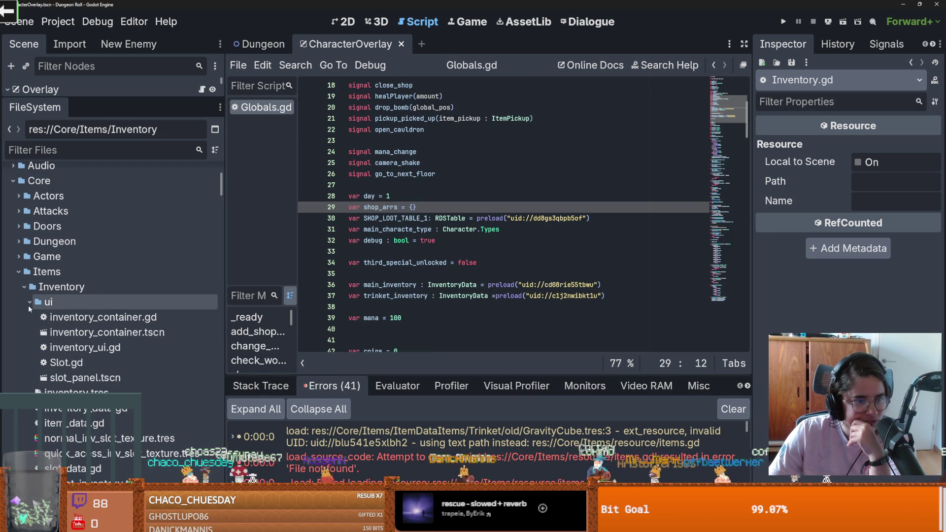
double_click(75, 317)
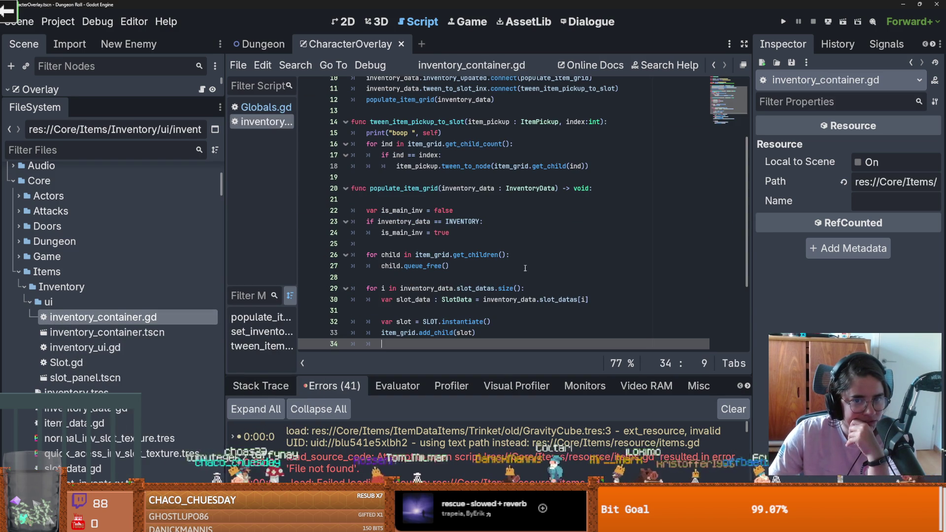
scroll(524, 269, up, 3)
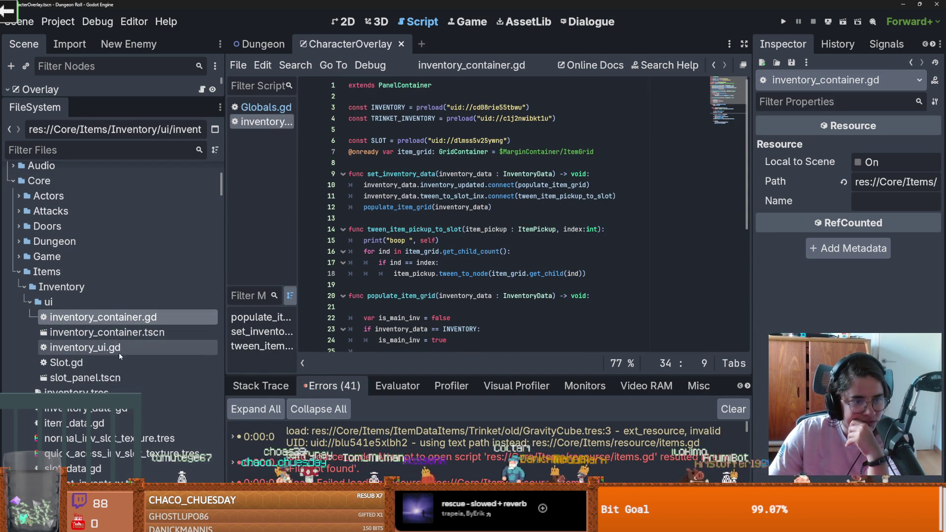
click(24, 287)
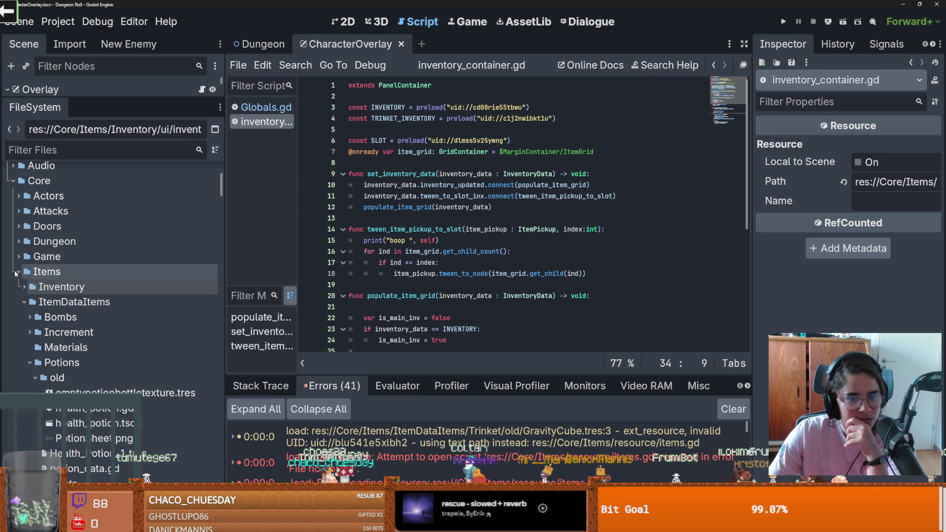
click(19, 272)
click(19, 286)
click(16, 317)
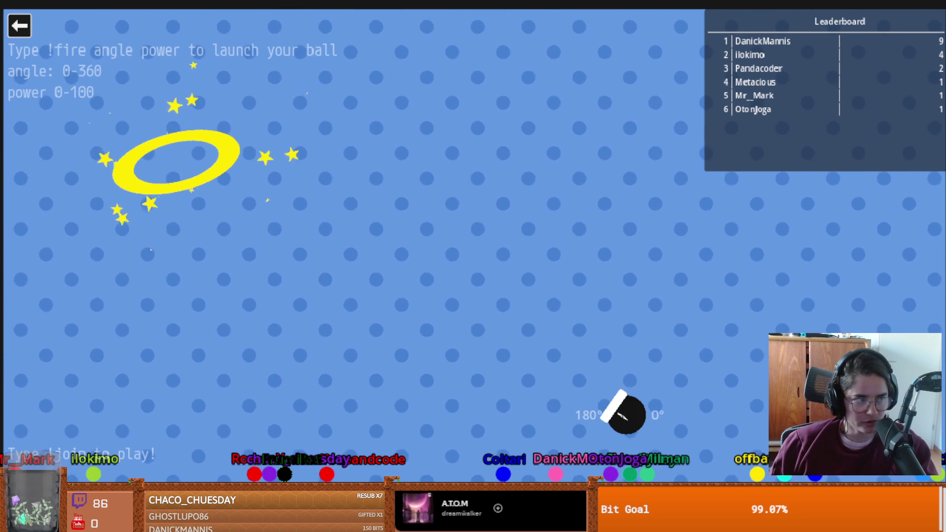
- Close the cannon-launch game and start the Lemmings game for chat
click(20, 26)
click(197, 259)
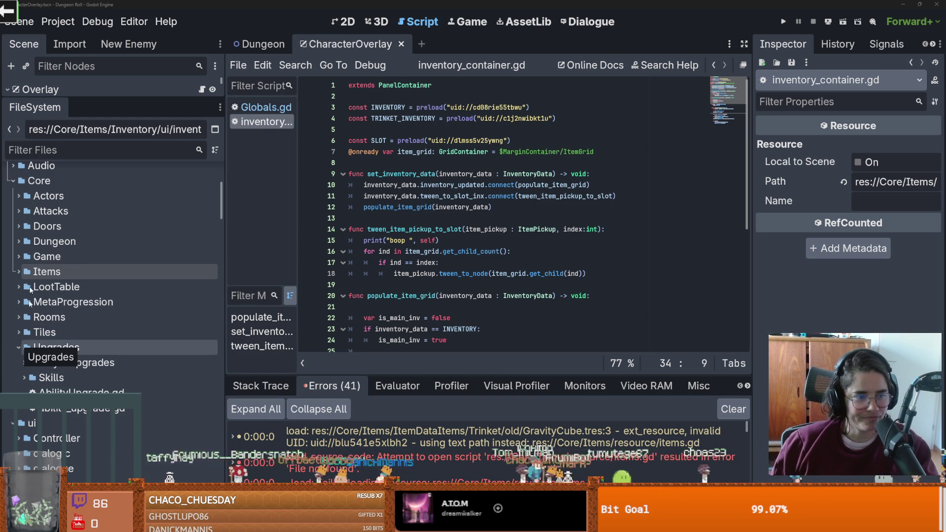
- Expand Items > Trinket and inspect LuckyCharm.tres, cancelling a started duplicate
click(18, 271)
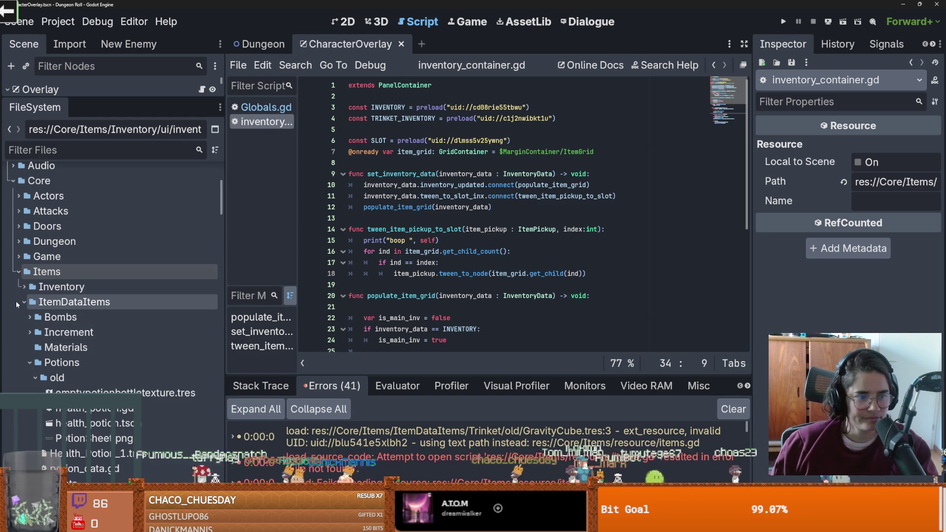
click(27, 363)
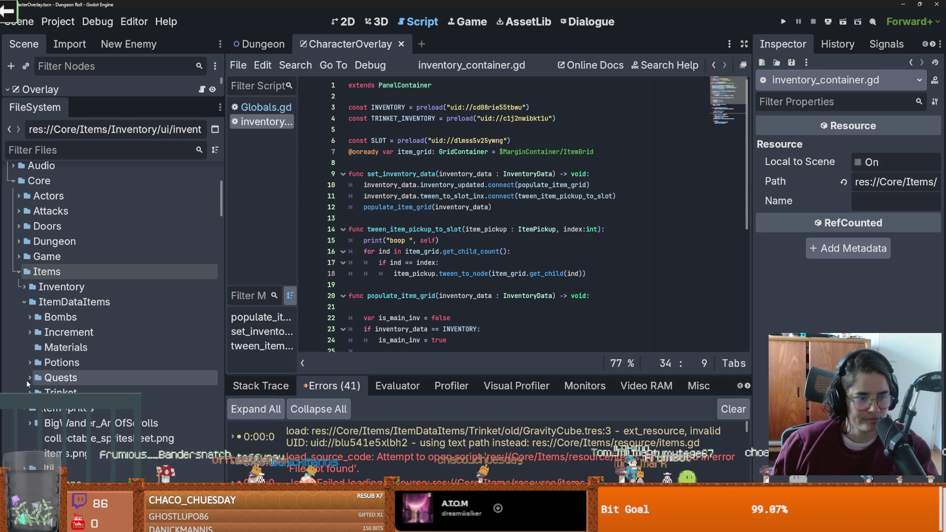
click(29, 392)
scroll(49, 364, down, 3)
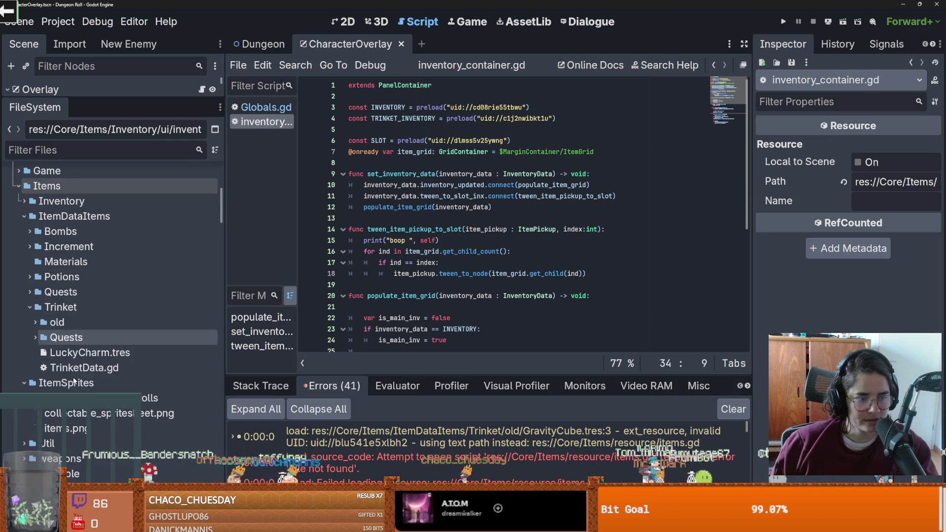
click(58, 354)
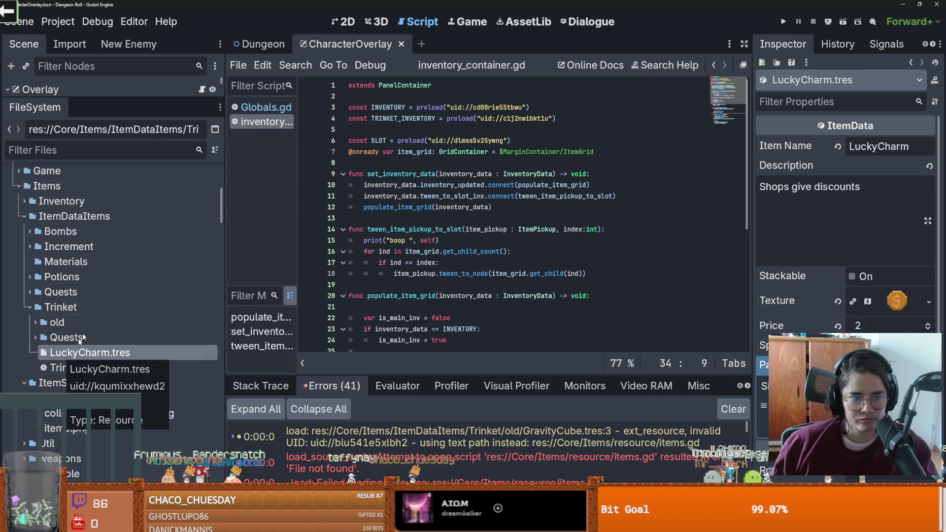
click(34, 324)
scroll(74, 345, down, 4)
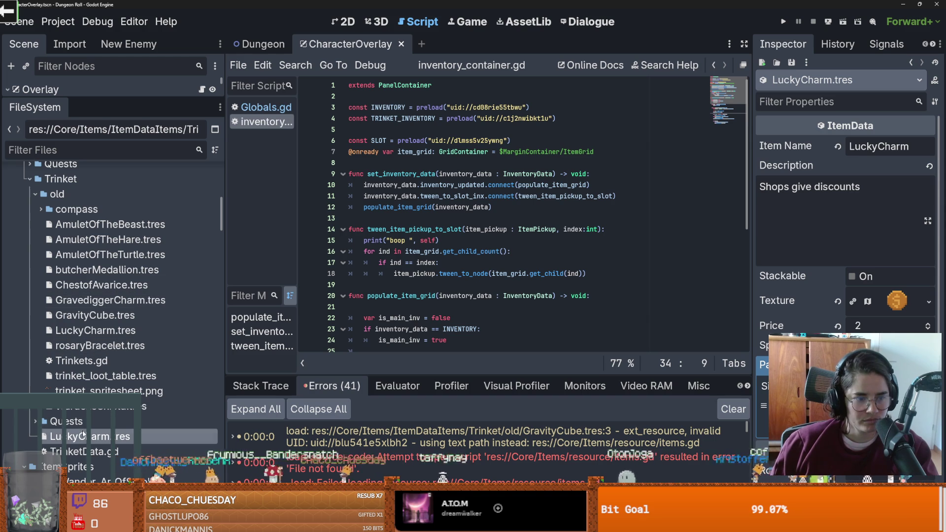
key(ctrl+d)
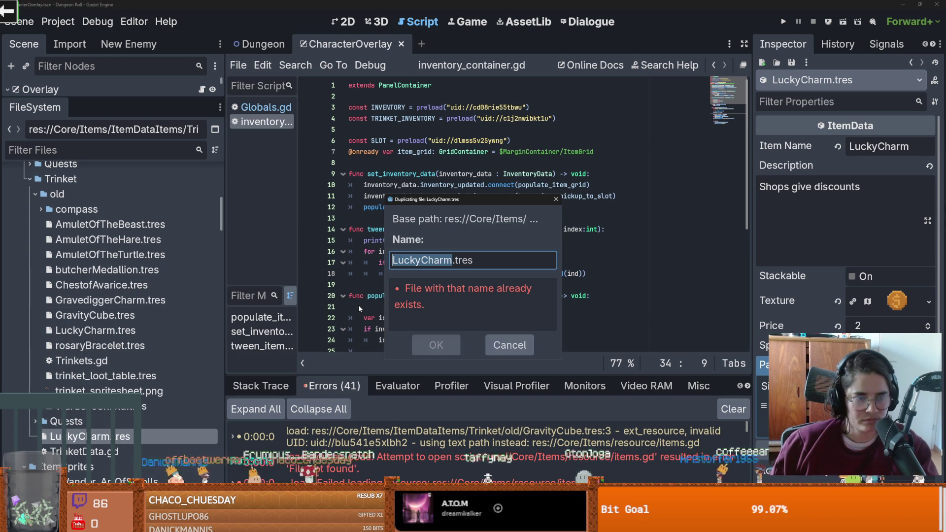
key(Escape)
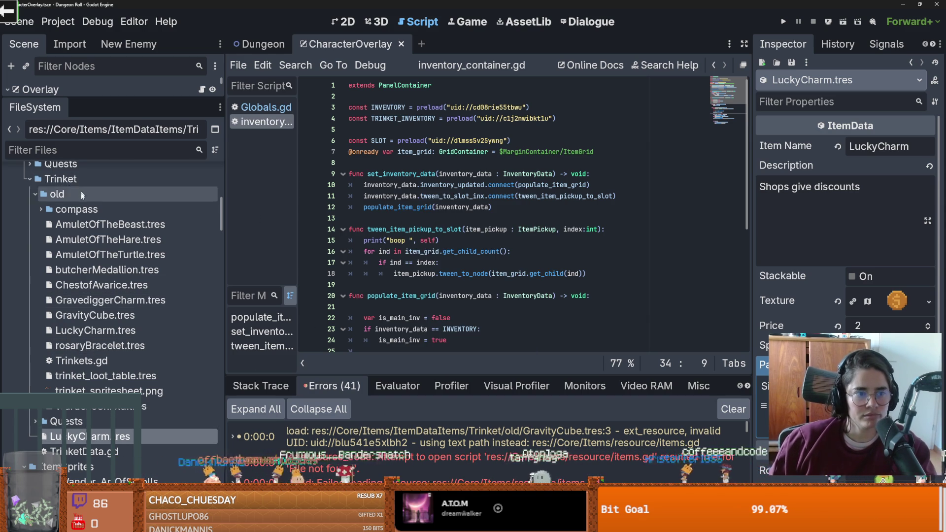
- Create a TrinketData resource in Trinket named AmuletOfTheSelfless
right_click(62, 179)
mouse_move(172, 188)
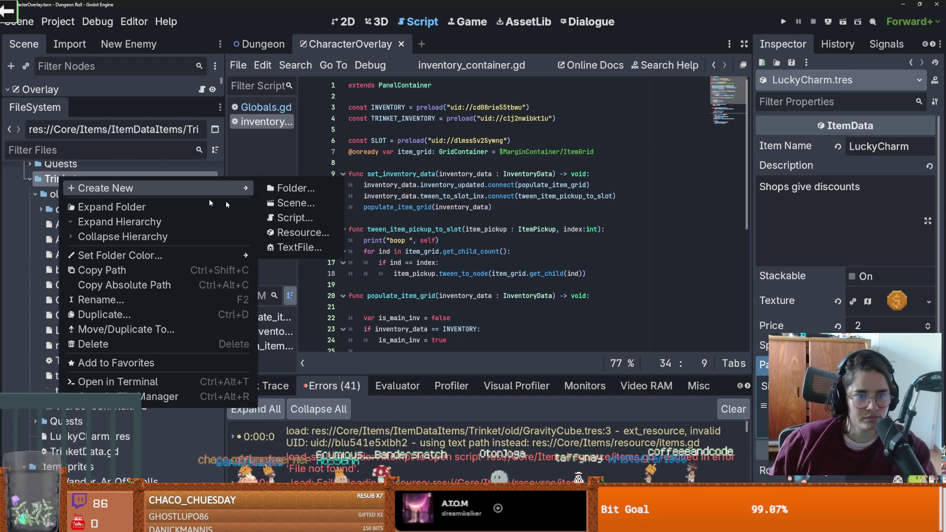
click(297, 229)
text(Trink)
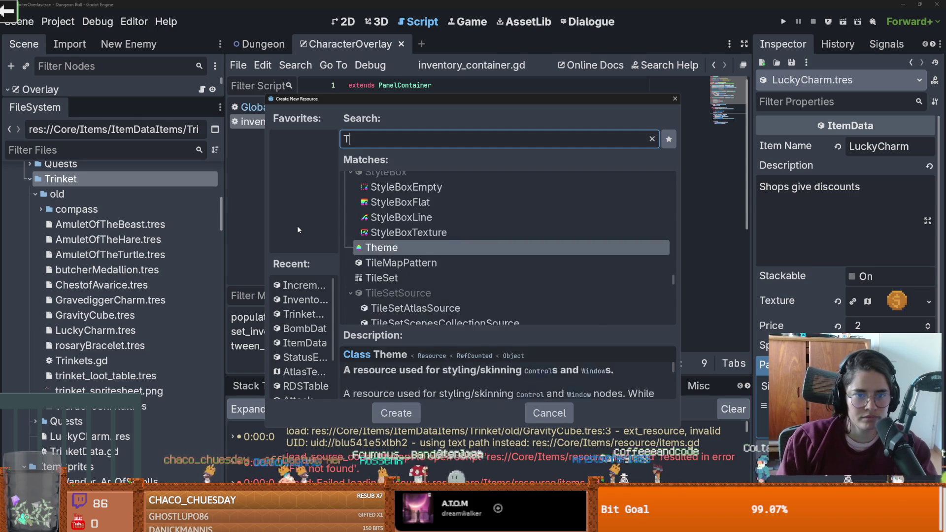
key(Return)
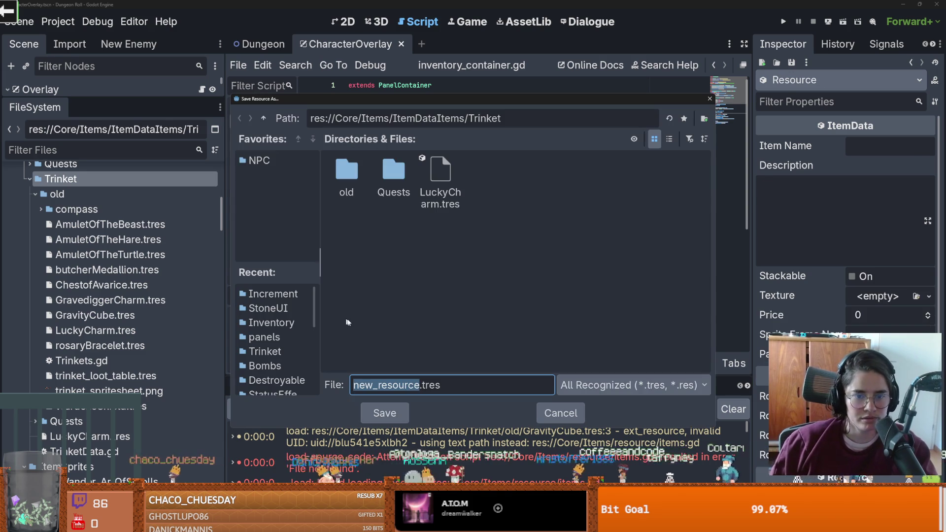
text(AmuletOf)
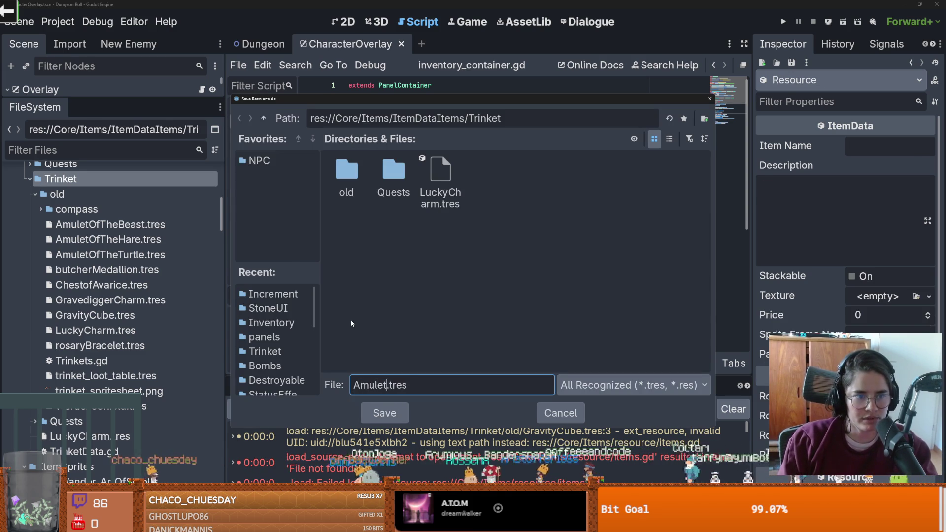
text(TheSelfless)
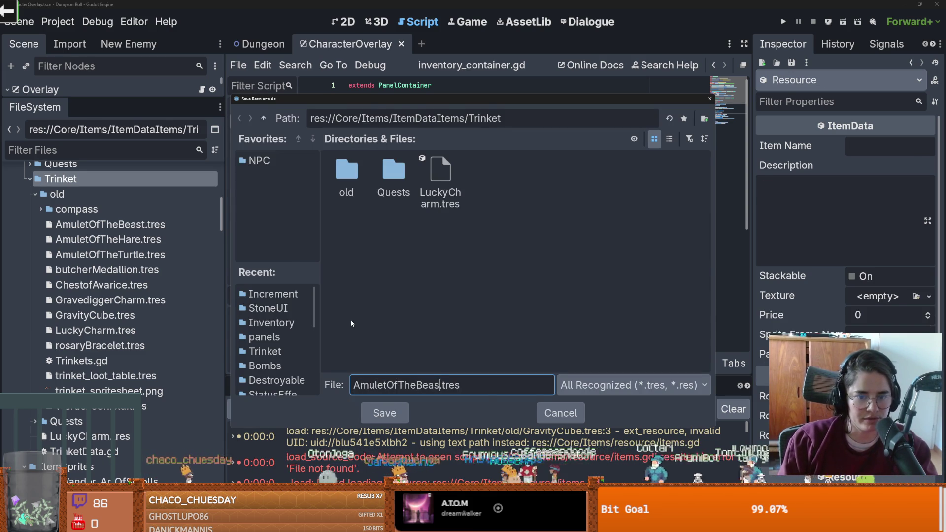
key(Return)
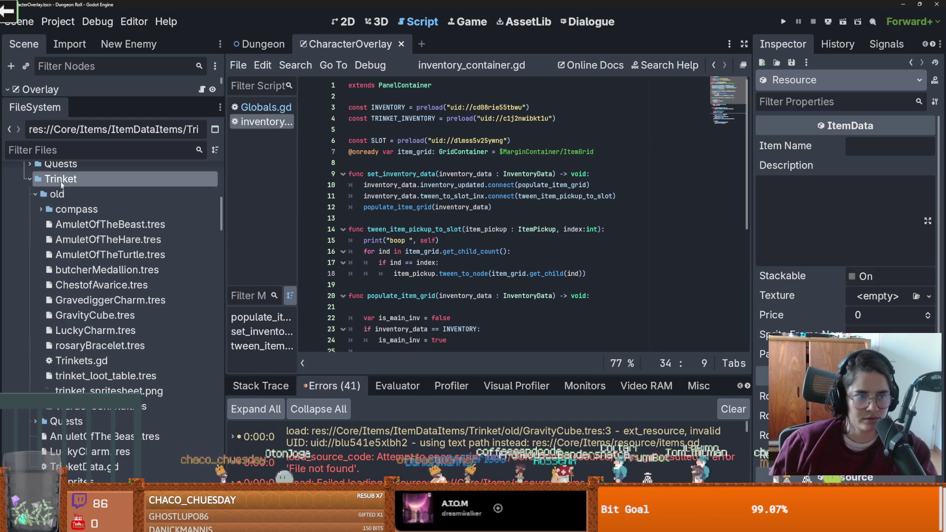
- Create a TrinketData resource named AmuletOfTheHare in the Trinket folder
right_click(61, 180)
mouse_move(118, 190)
click(301, 233)
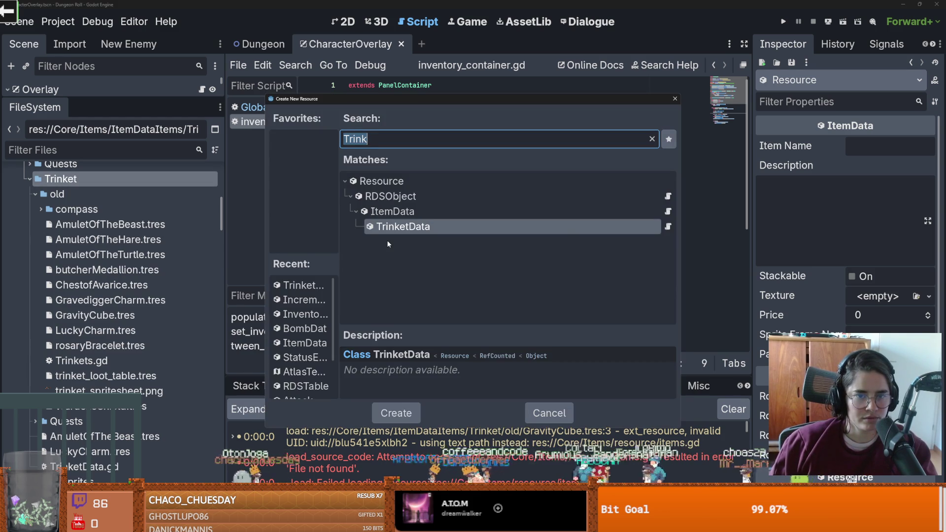
key(Return)
text(Amulu)
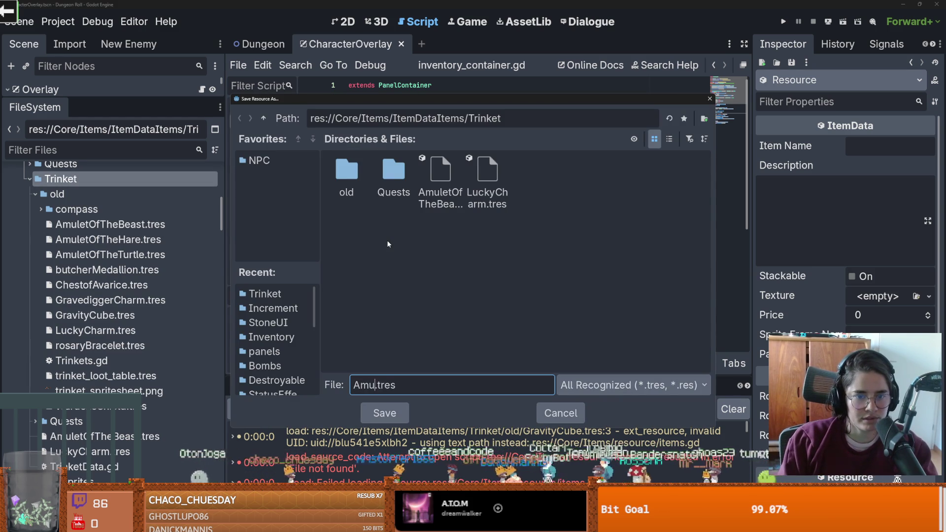
key(BackSpace)
key(BackSpace)
text(letOfTheHa)
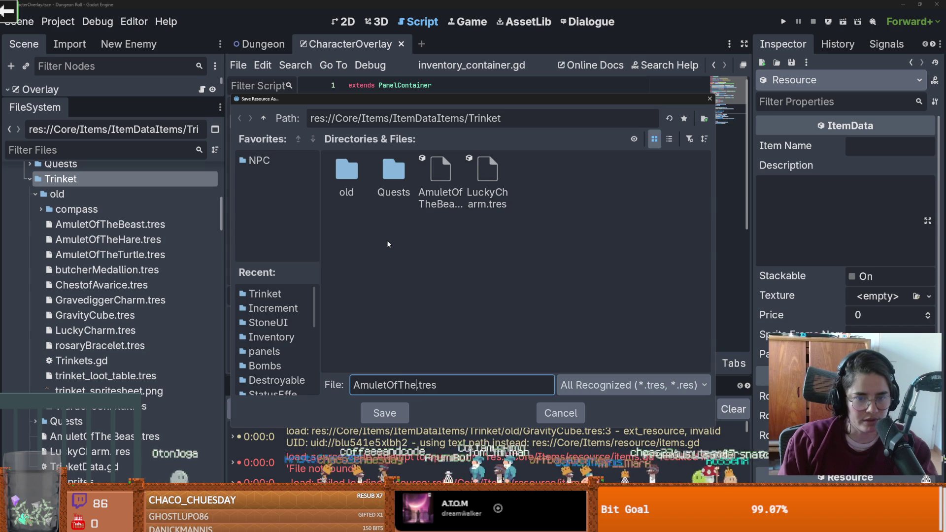
text(re)
key(Return)
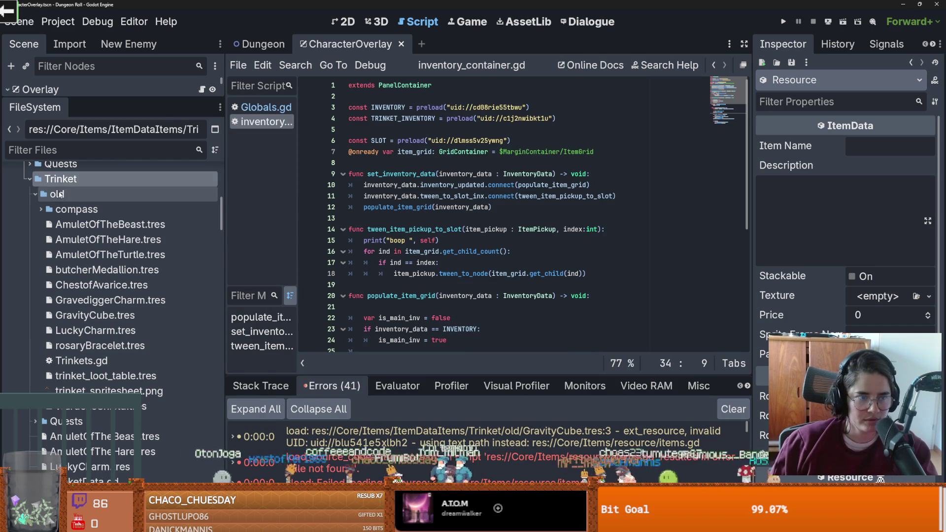
- Create a TrinketData resource named AmuletOfTheTurtle in the Trinket folder
right_click(72, 190)
mouse_move(140, 196)
click(330, 235)
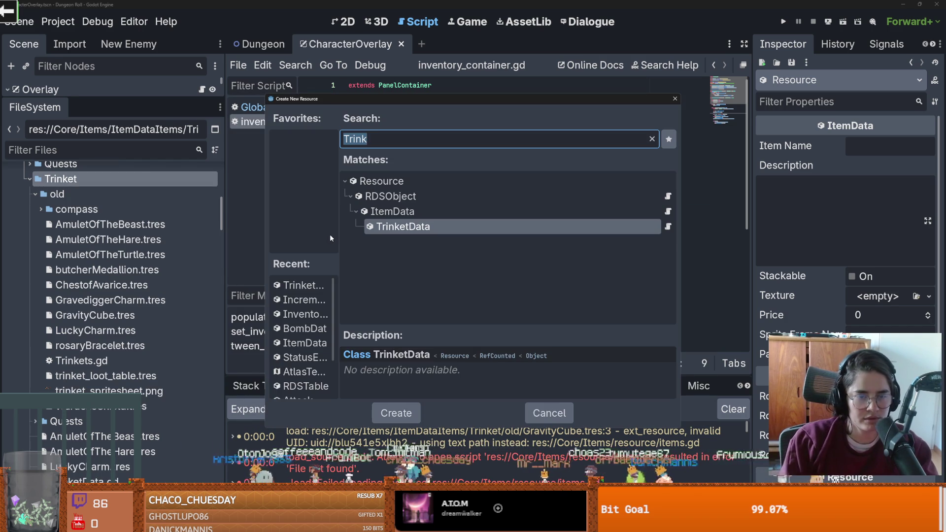
key(Return)
text(AmuletO)
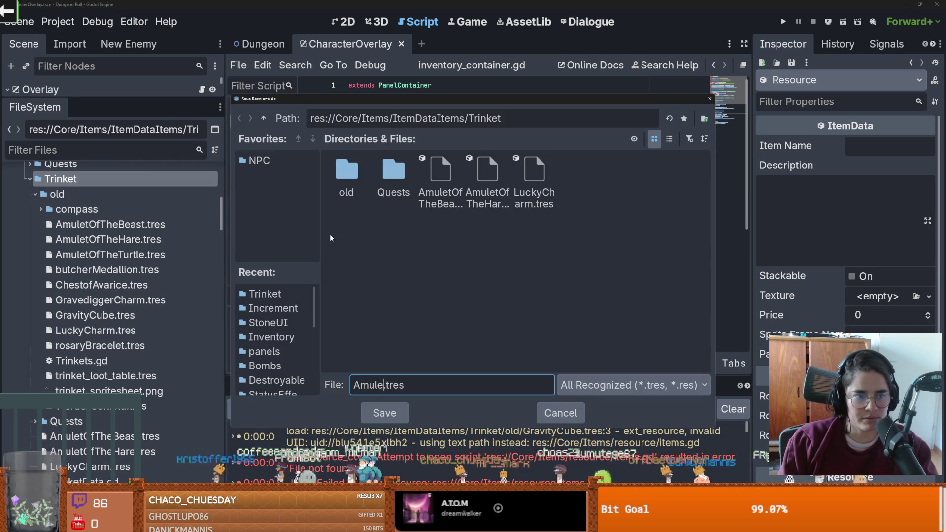
text(fTheTurt)
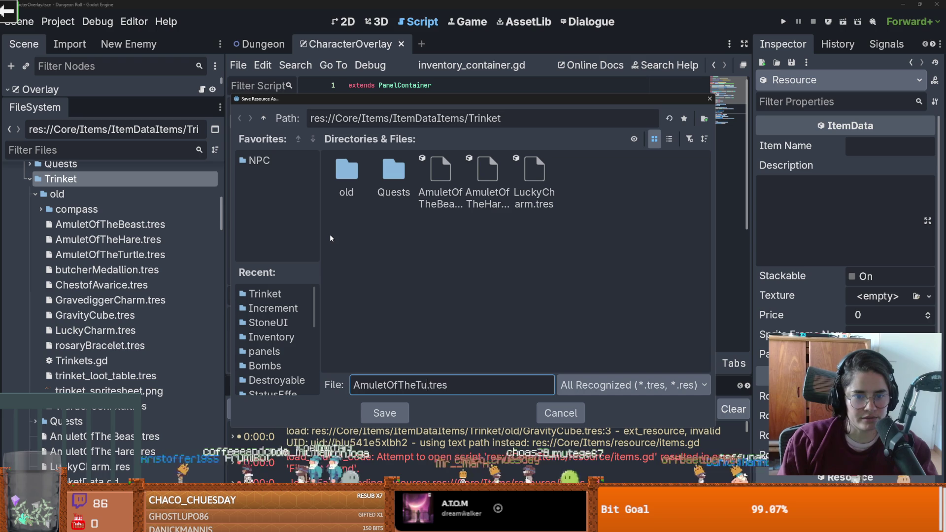
text(le)
key(Return)
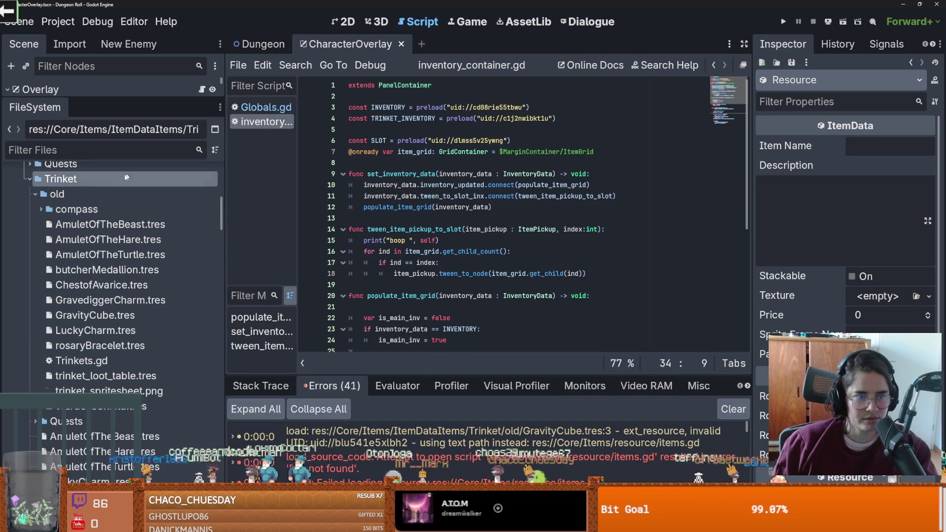
- Create a TrinketData resource named butcherMedallion in the Trinket folder
right_click(66, 180)
mouse_move(106, 189)
click(303, 228)
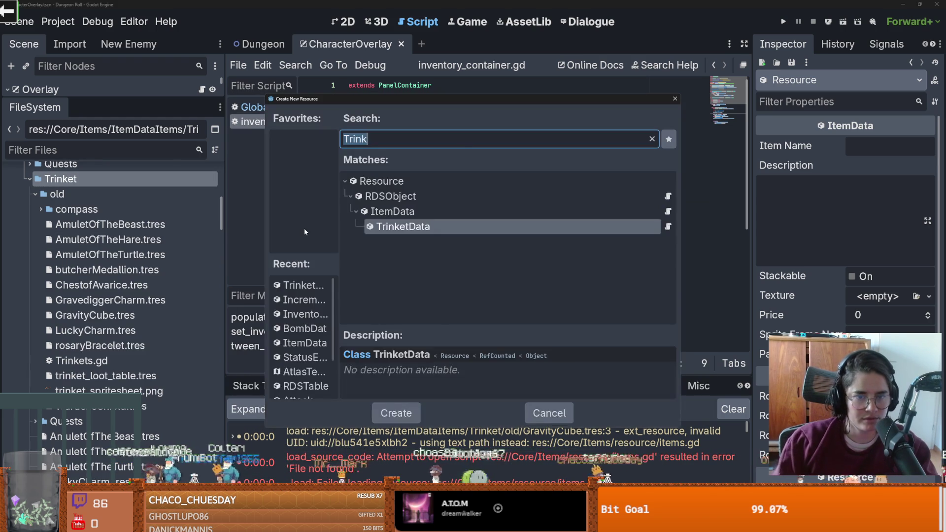
key(Return)
text(AmuletO)
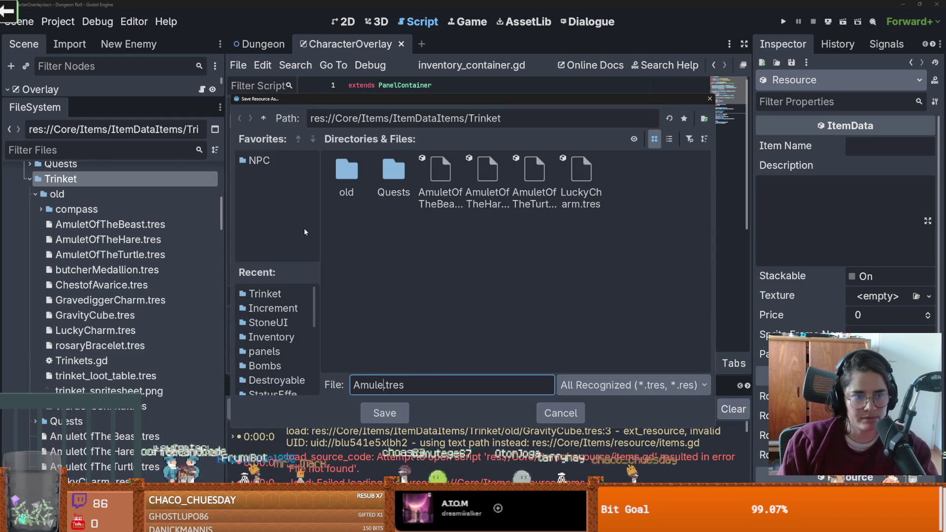
text(f)
key(BackSpace)
key(BackSpace)
key(BackSpace)
text(bitcoin)
key(BackSpace)
key(BackSpace)
key(BackSpace)
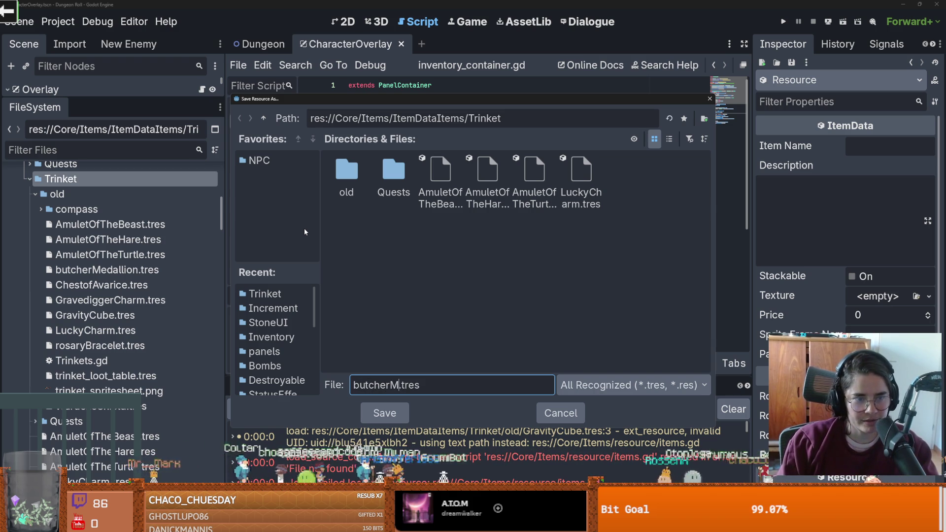
text(ion)
key(Return)
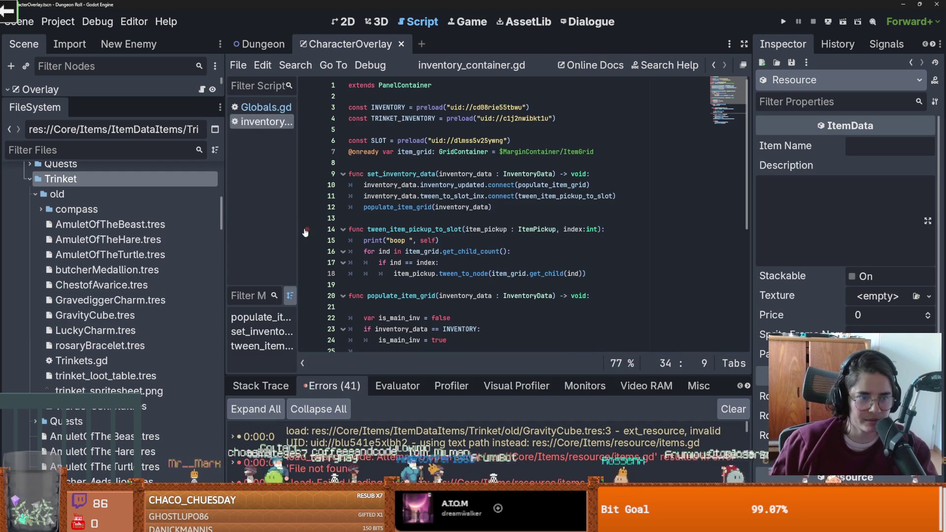
- Create a chest-themed TrinketData resource in the Trinket folder
right_click(95, 195)
mouse_move(158, 190)
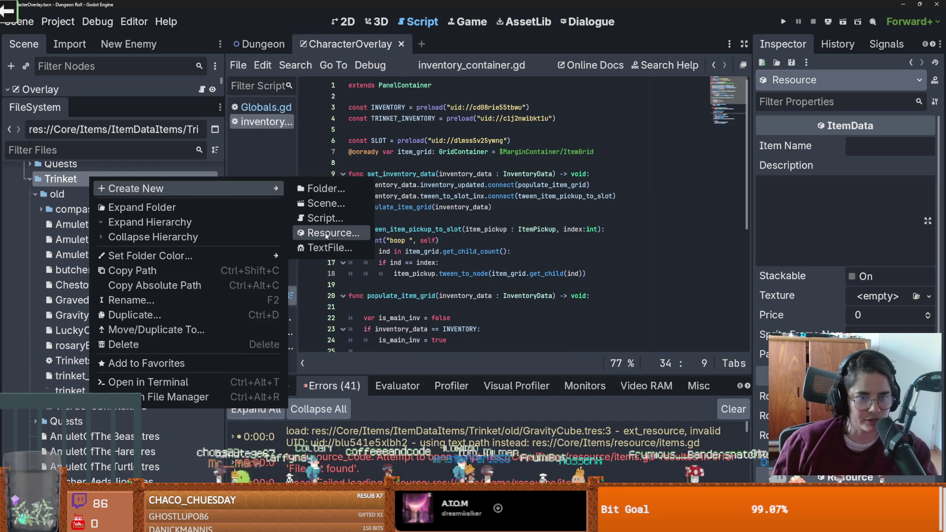
click(325, 234)
text(Ches)
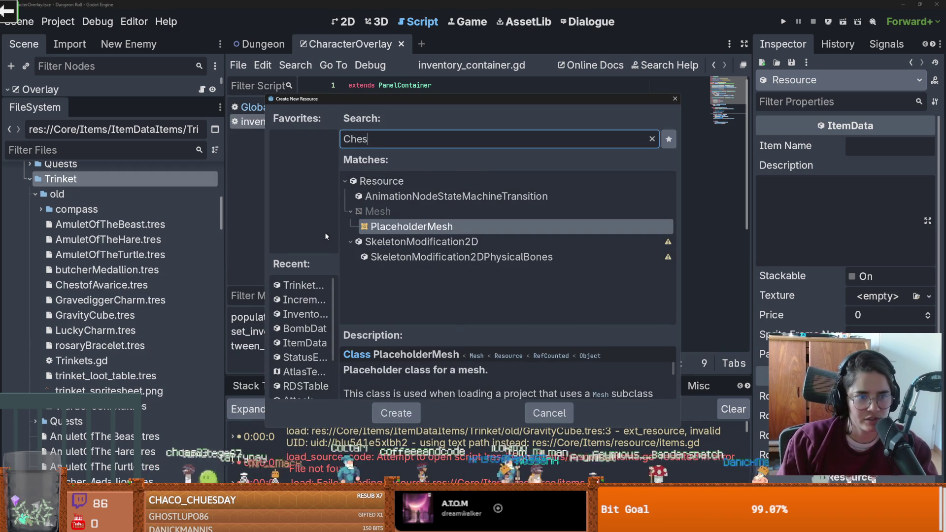
text(tO)
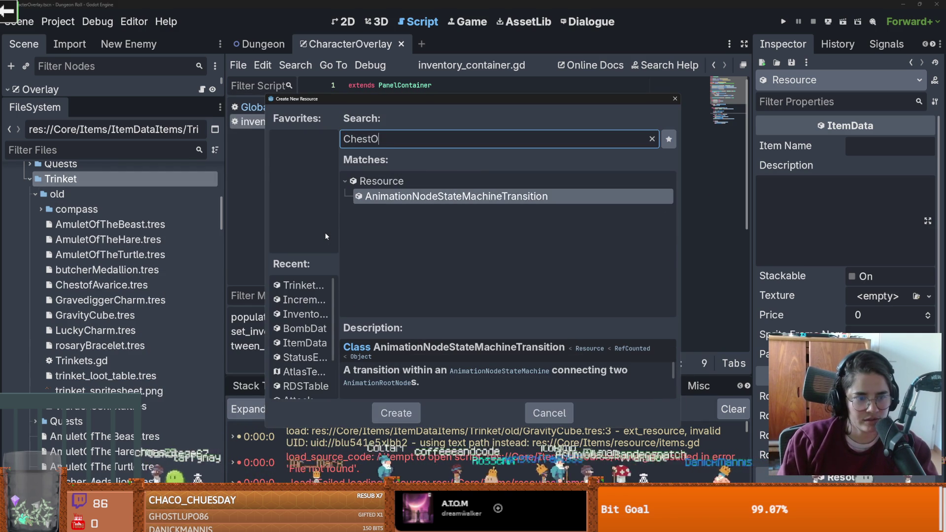
key(ctrl+a)
text(Trink)
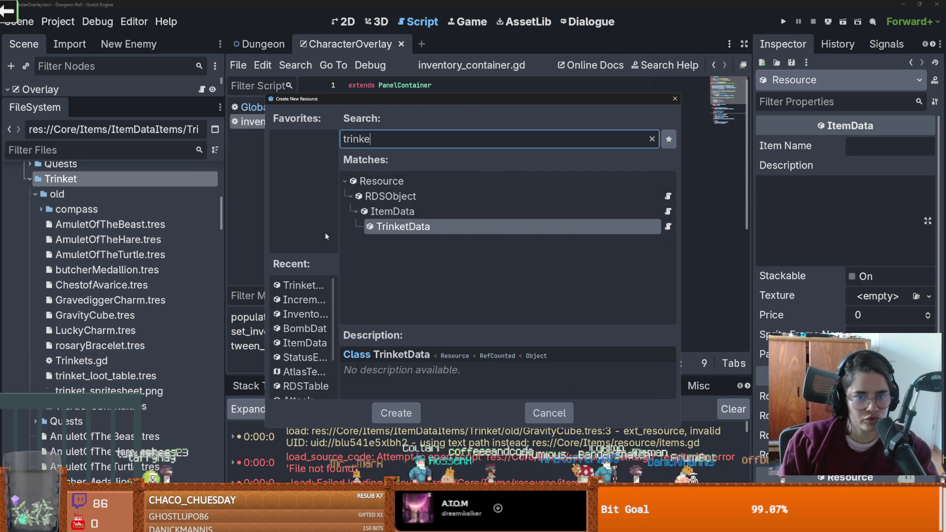
key(Return)
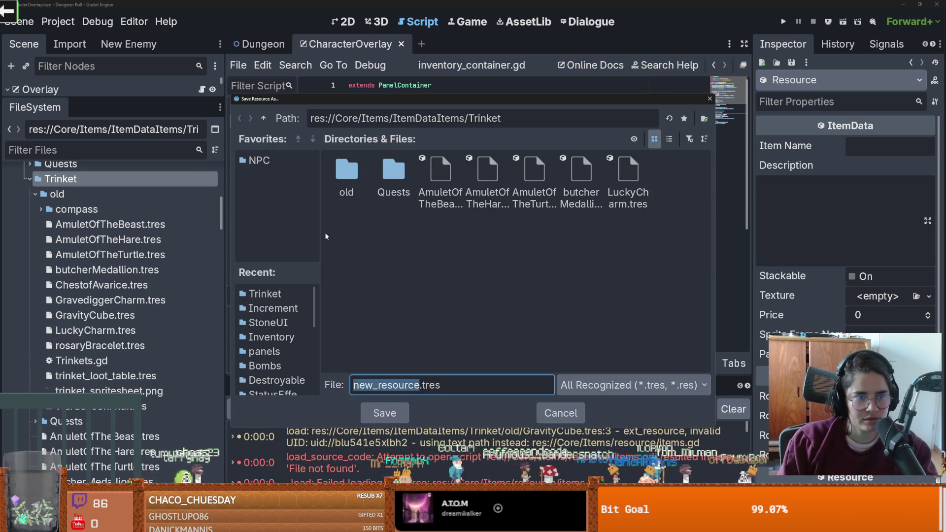
text(ChestOfAvari)
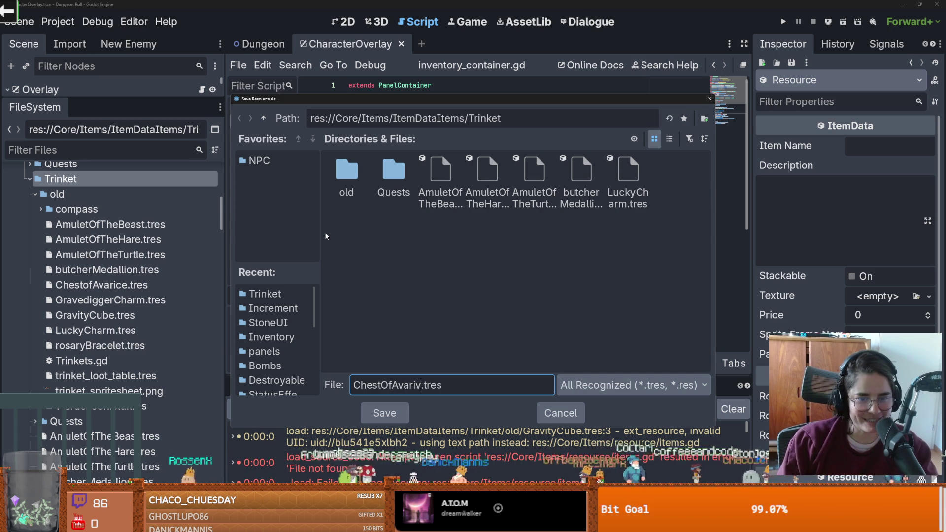
key(Return)
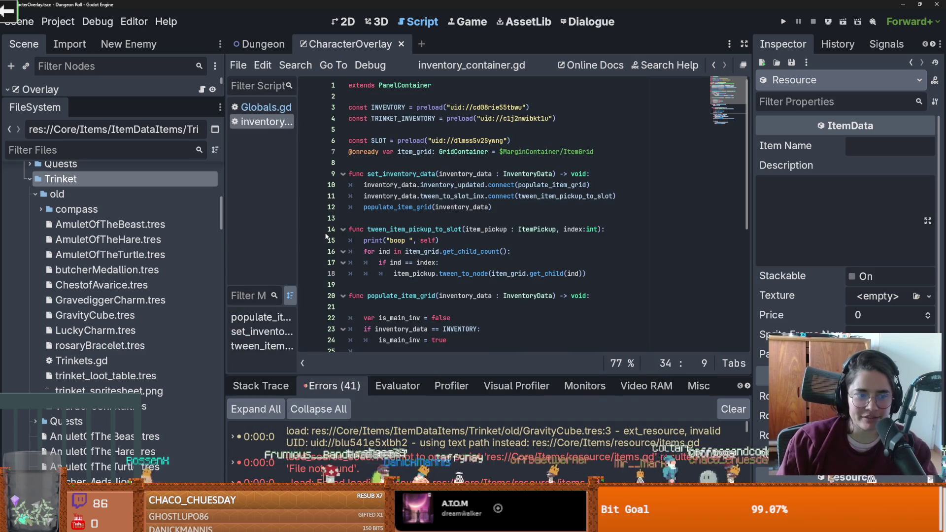
right_click(39, 177)
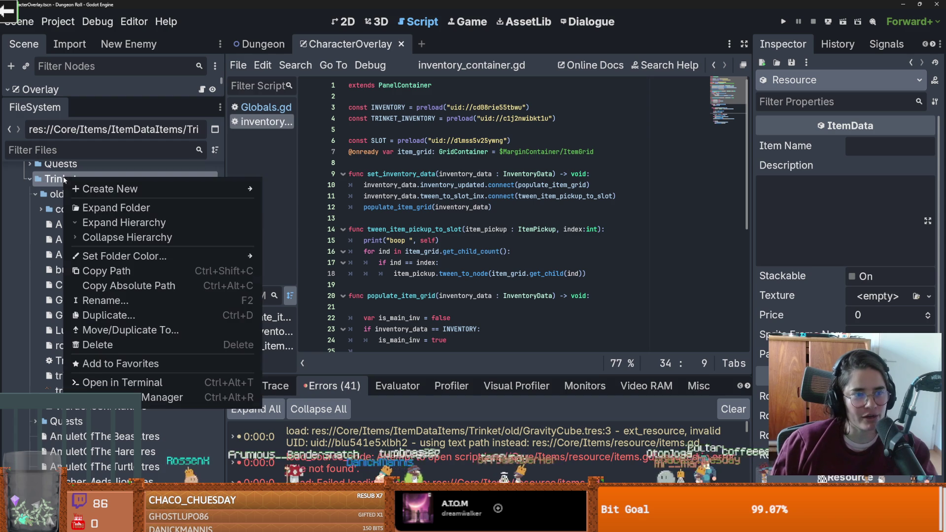
- Create a TrinketData resource saved as GravediggerCharm.tres
mouse_move(146, 191)
click(306, 232)
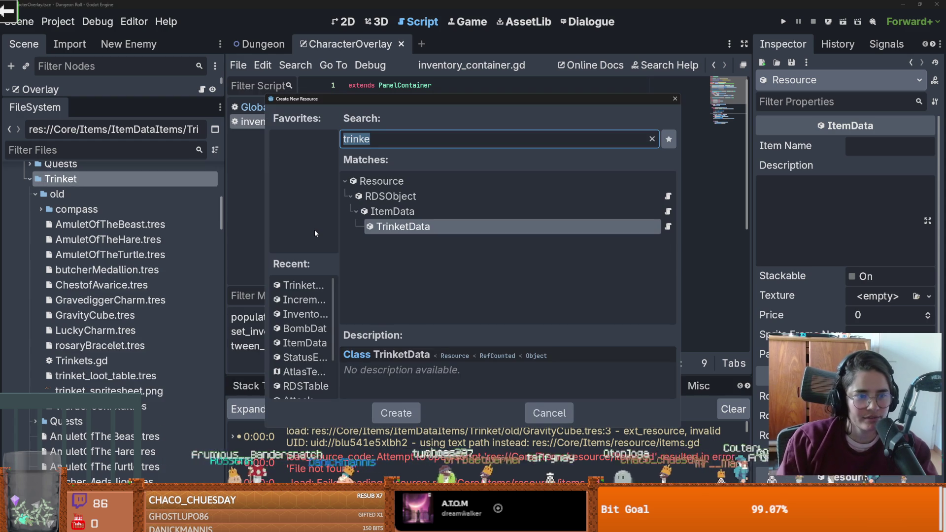
text(Grave)
text(diff)
key(BackSpace)
key(BackSpace)
text(dd)
key(BackSpace)
key(BackSpace)
key(BackSpace)
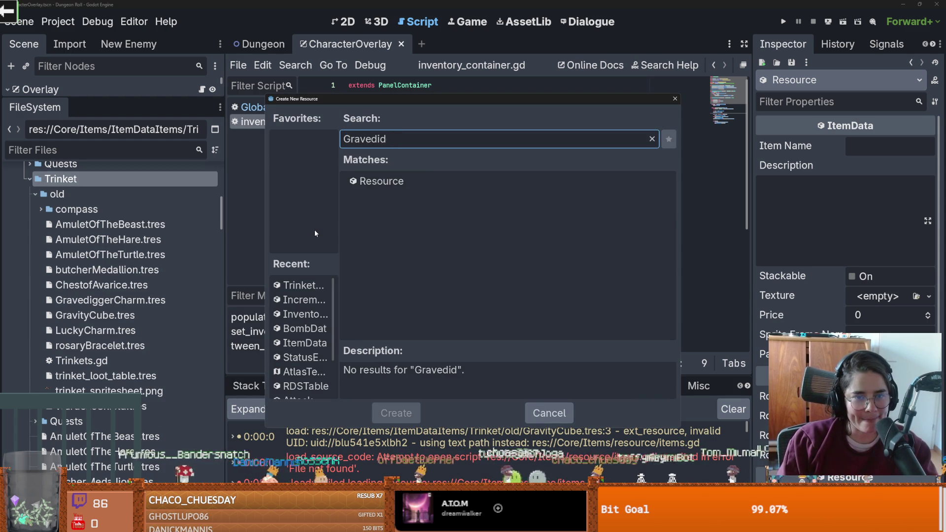
text(iggerCharm)
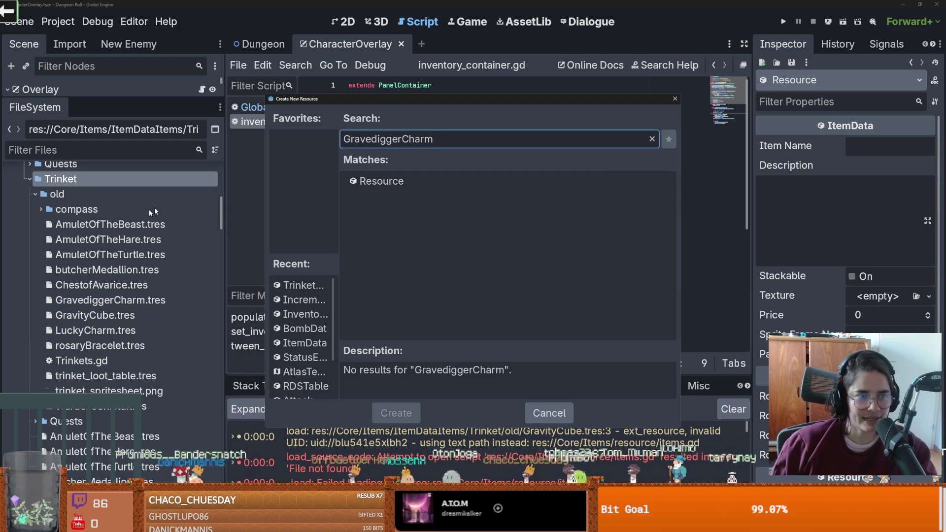
double_click(463, 138)
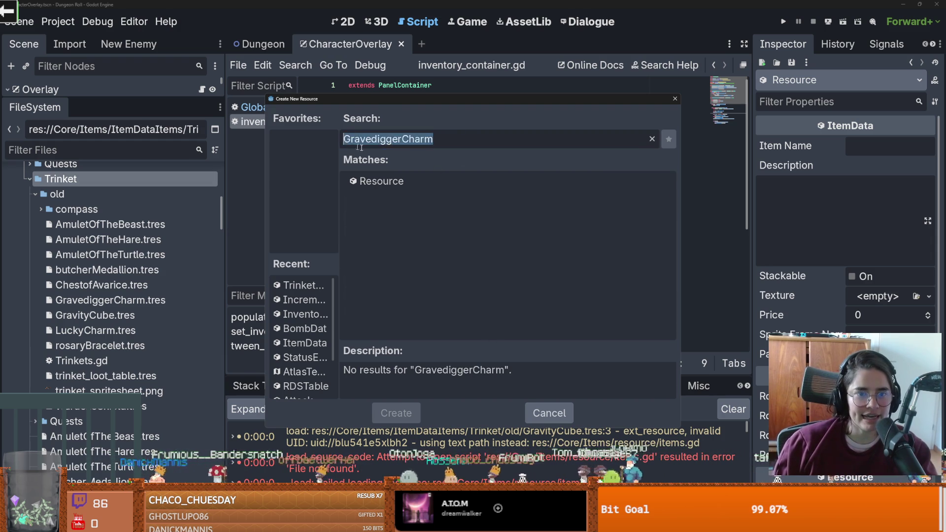
text(trinke)
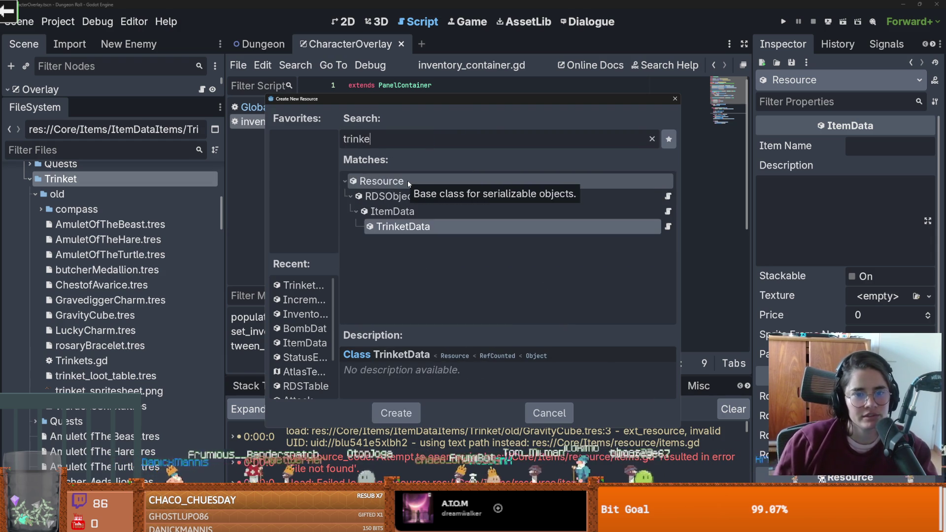
key(Return)
text(GravediggerCharm)
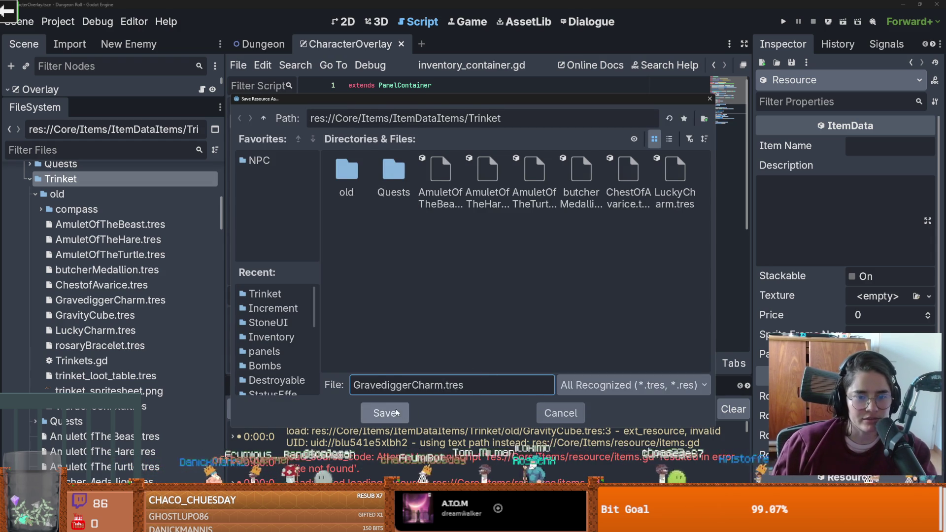
click(385, 412)
- Create a TrinketData resource saved as GravityCube.tres in Trinket
right_click(78, 184)
mouse_move(118, 192)
click(318, 239)
key(Return)
text(Gravity)
text(Cube)
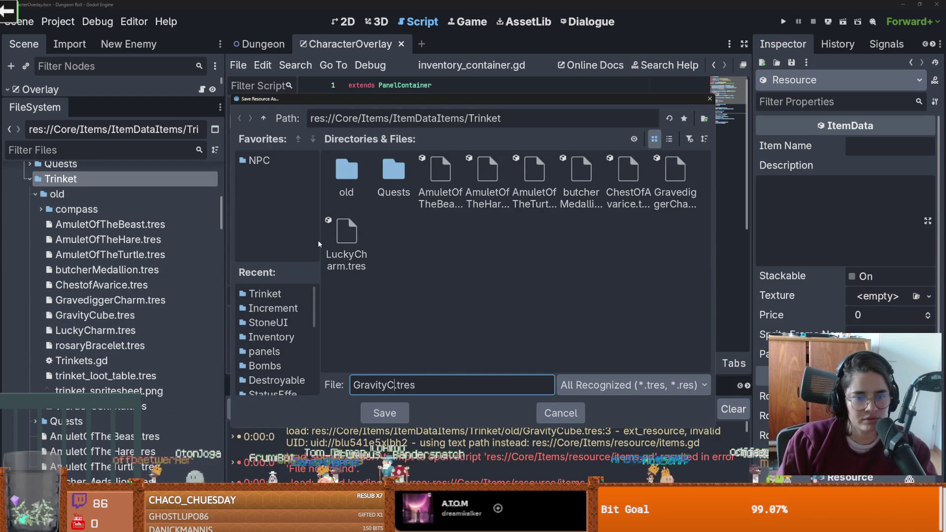
key(Return)
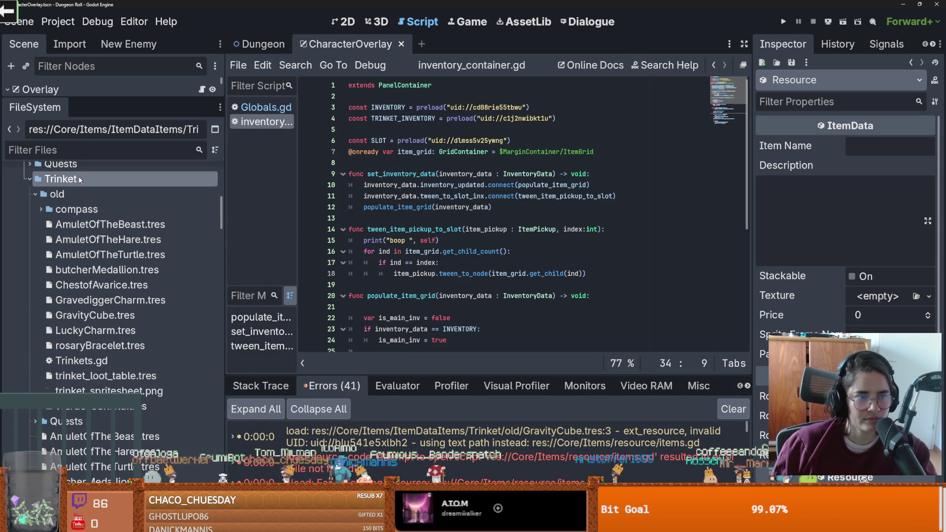
- Create a TrinketData resource saved as RosaryBracelet.tres in Trinket
right_click(79, 181)
mouse_move(148, 188)
click(320, 235)
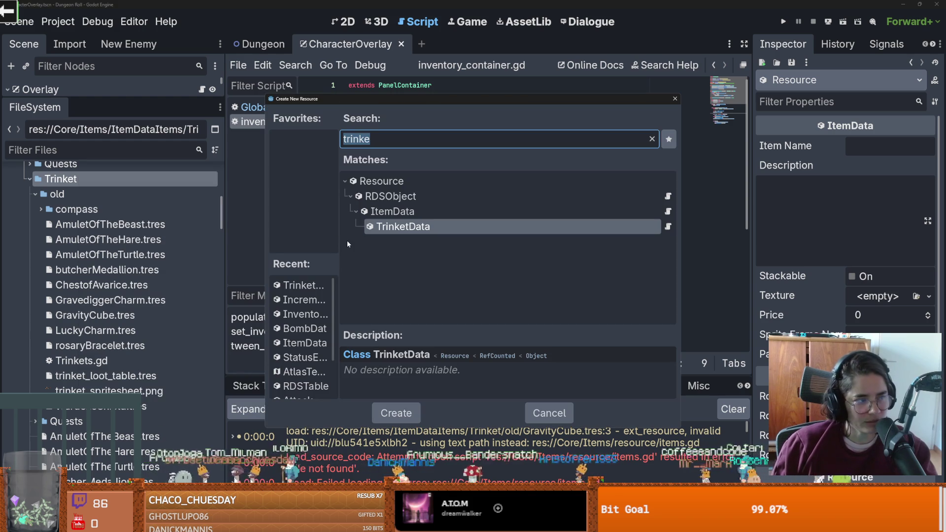
key(Return)
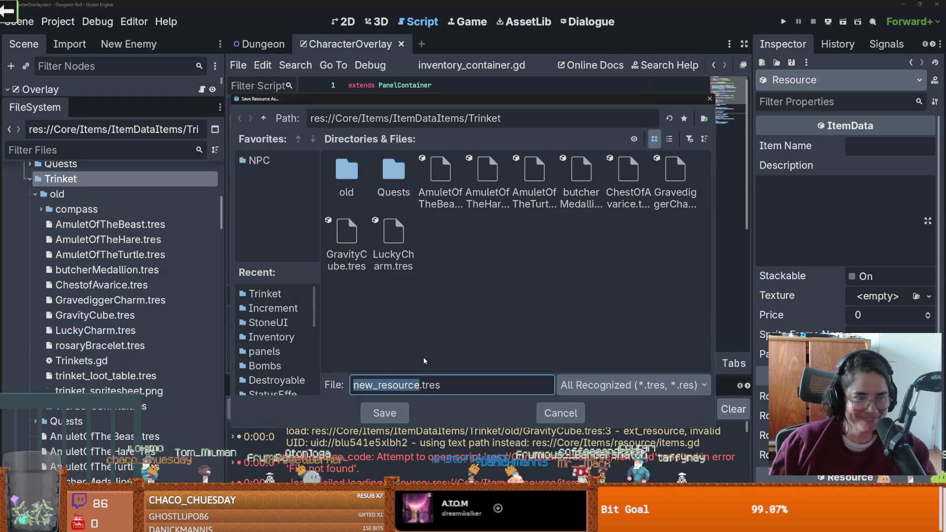
text(RosaryBrave)
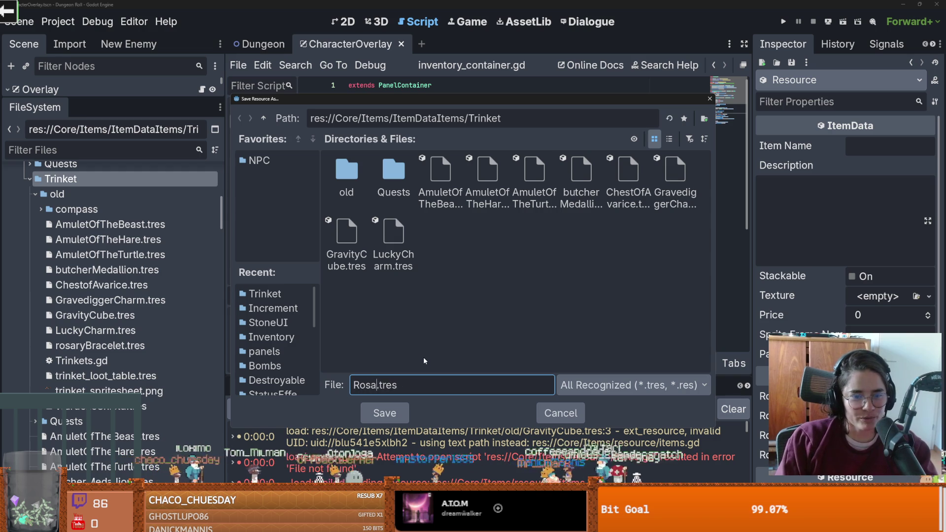
key(BackSpace)
key(BackSpace)
text(celet)
key(Return)
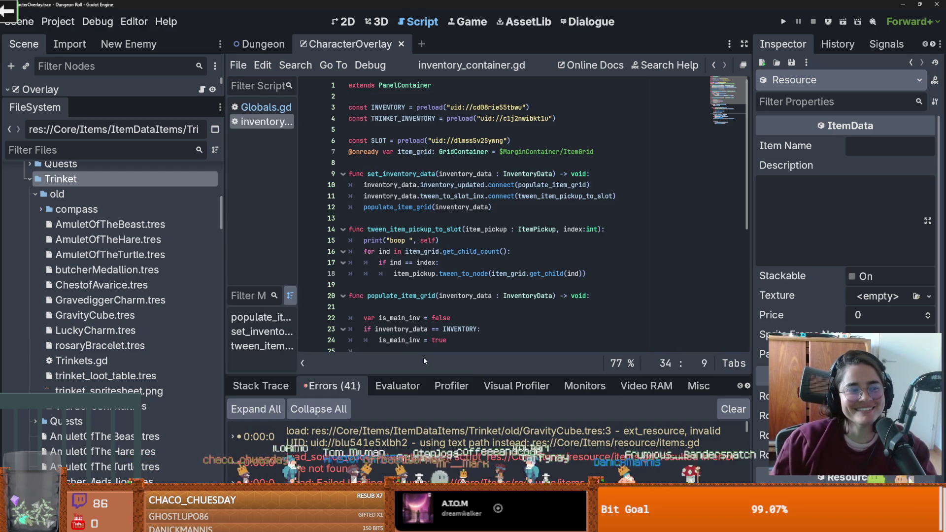
- Copy the name of the old WardensShield.tres file via Rename
scroll(147, 424, down, 5)
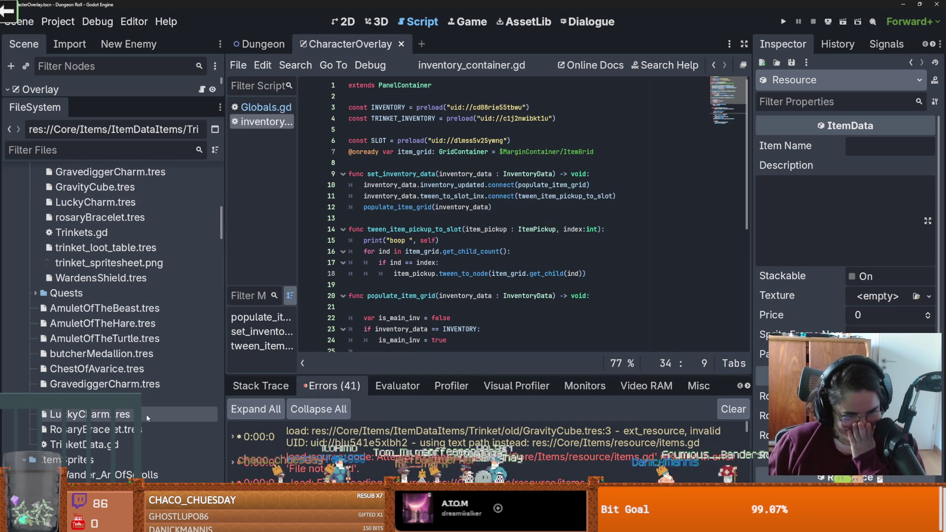
scroll(143, 404, up, 2)
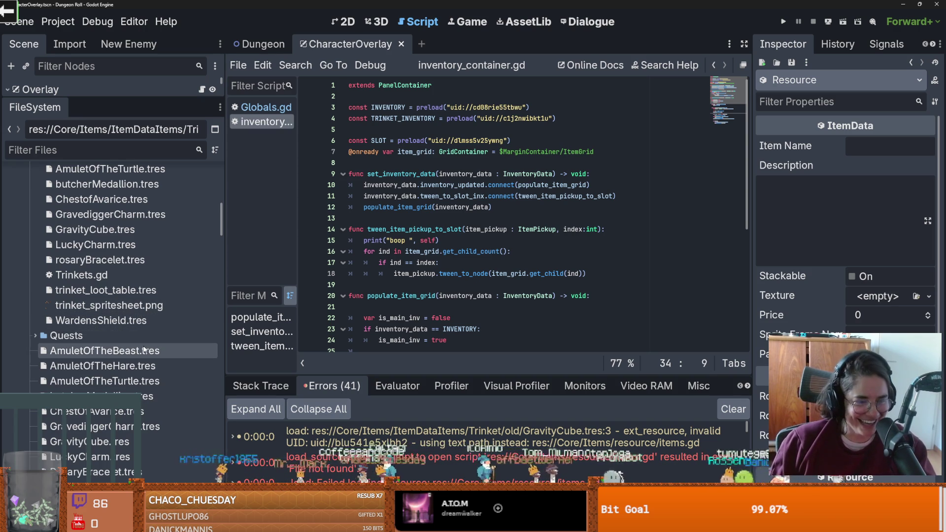
right_click(106, 321)
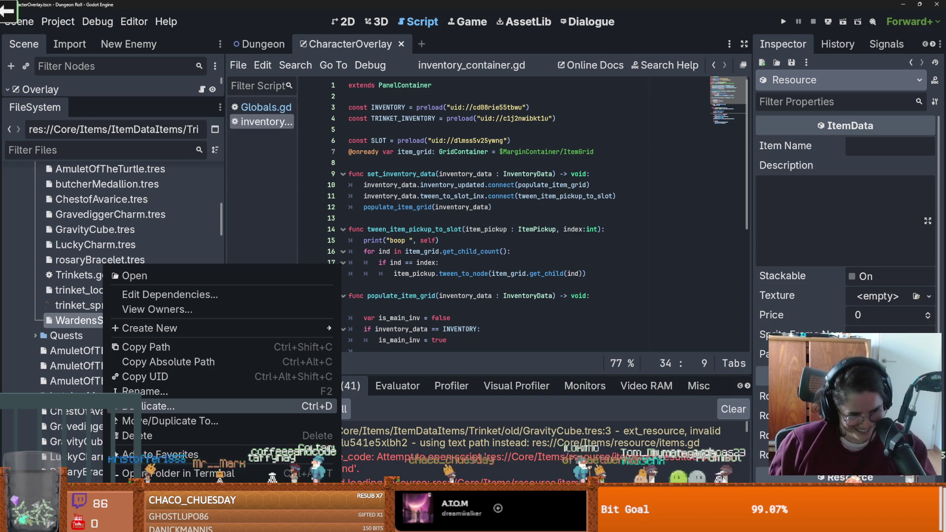
click(146, 394)
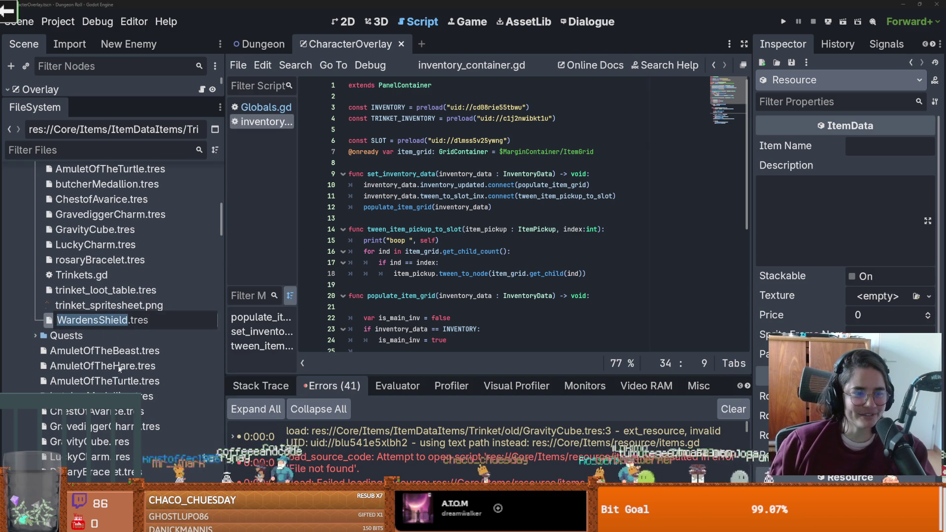
- Create a new TrinketData resource in Trinket saved as WardensShield.tres
scroll(63, 278, up, 5)
right_click(66, 267)
mouse_move(123, 277)
click(310, 380)
key(Return)
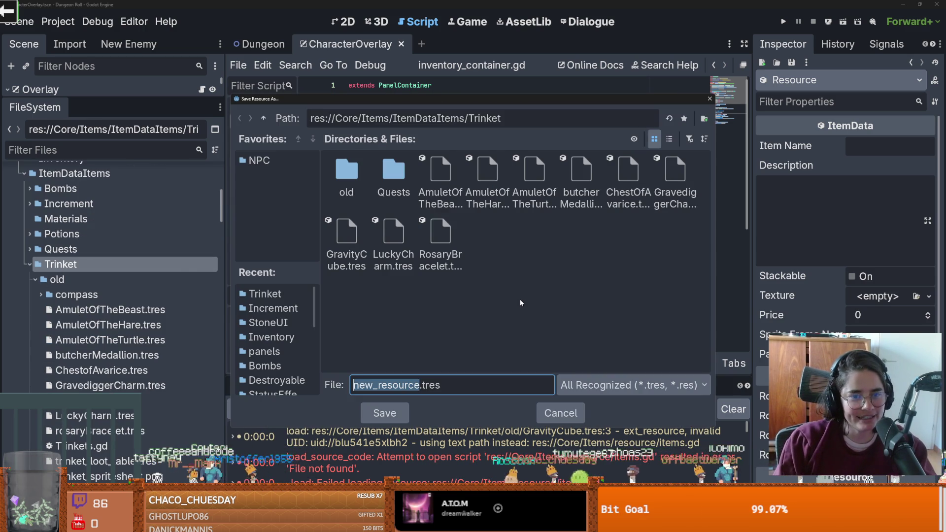
text(WardensShield)
key(Return)
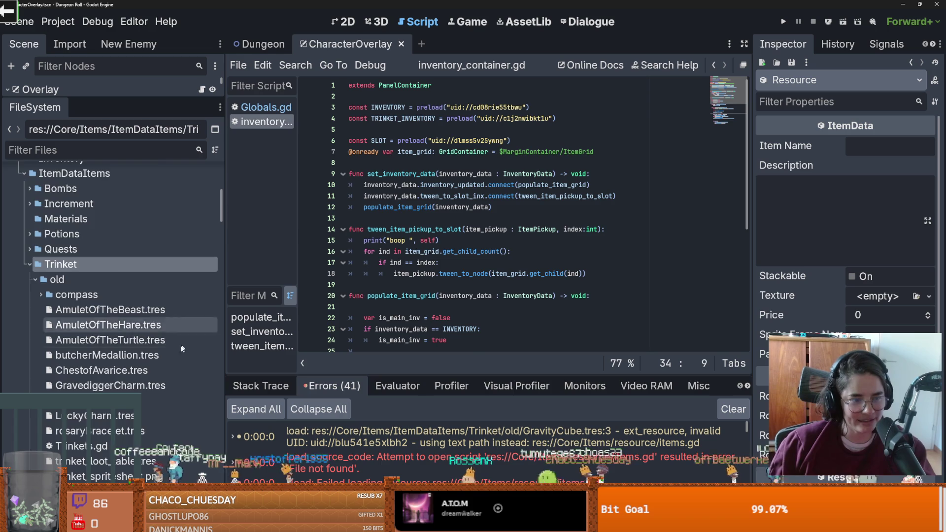
scroll(184, 359, down, 1)
scroll(151, 393, up, 3)
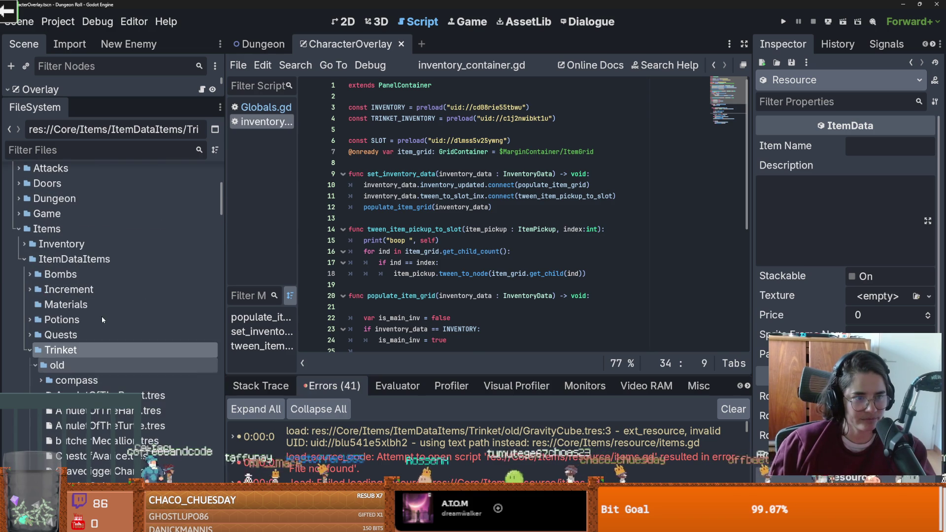
scroll(117, 374, down, 6)
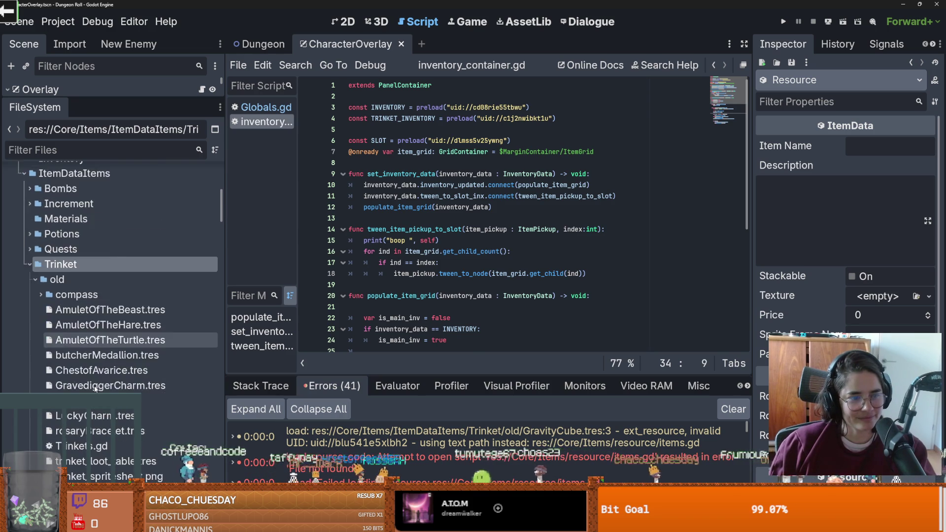
scroll(119, 374, down, 3)
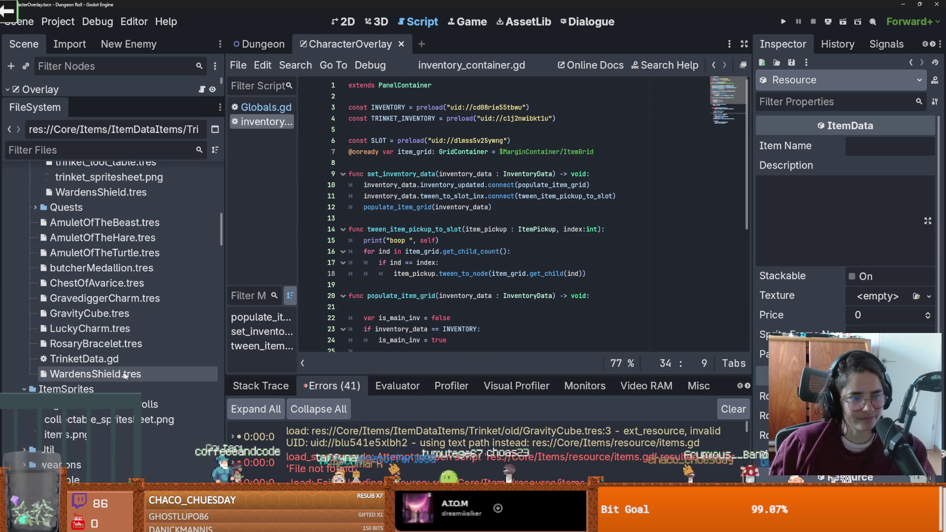
scroll(123, 345, up, 5)
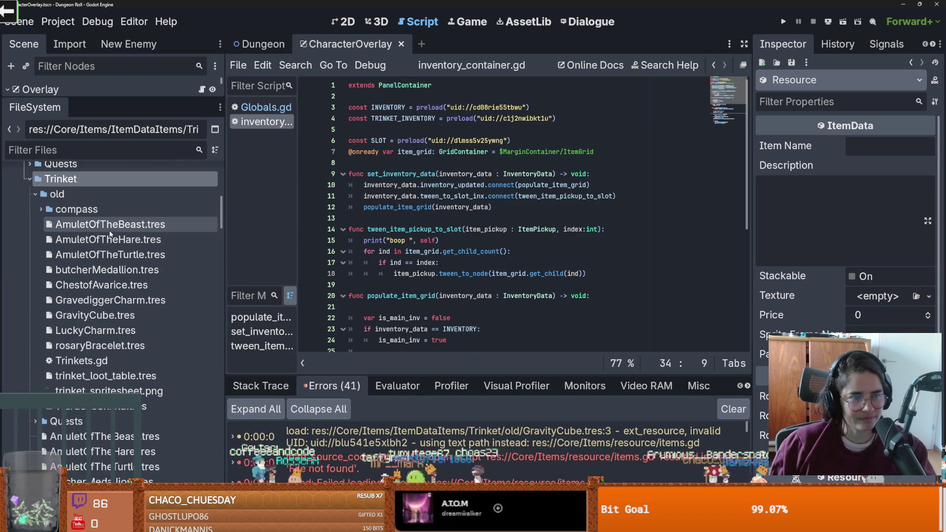
- Dismiss the missing-dependencies error and delete the old trinkets from AmuletOfTheBeast to rosaryBracelet
double_click(108, 224)
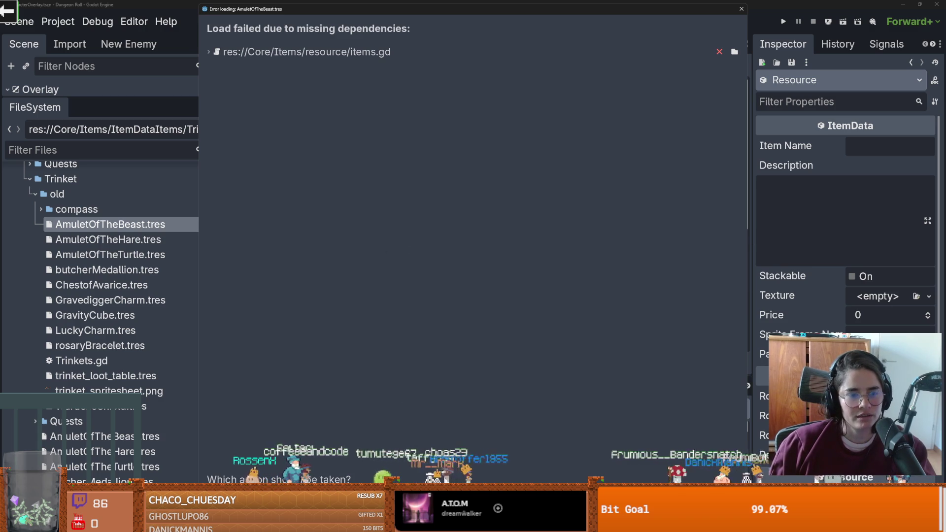
double_click(159, 226)
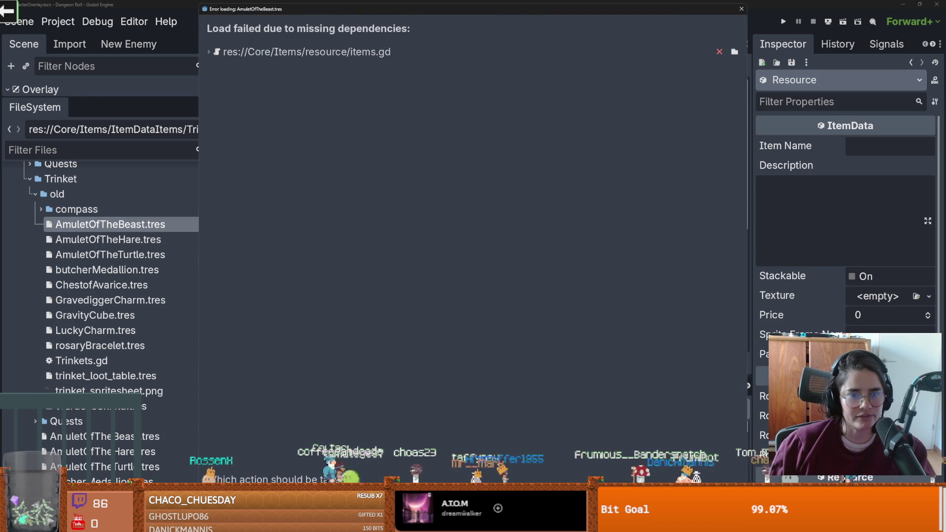
key(Escape)
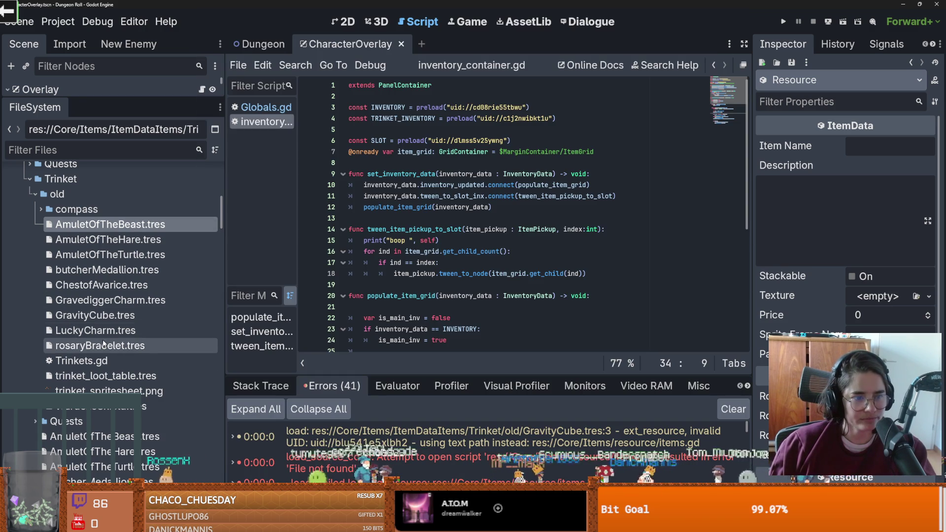
shift+click(104, 344)
right_click(114, 346)
click(148, 370)
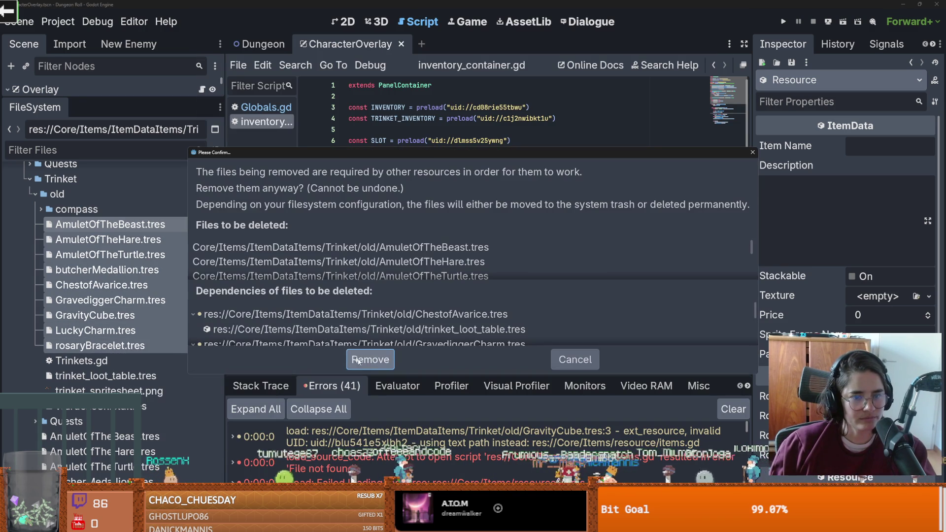
click(374, 360)
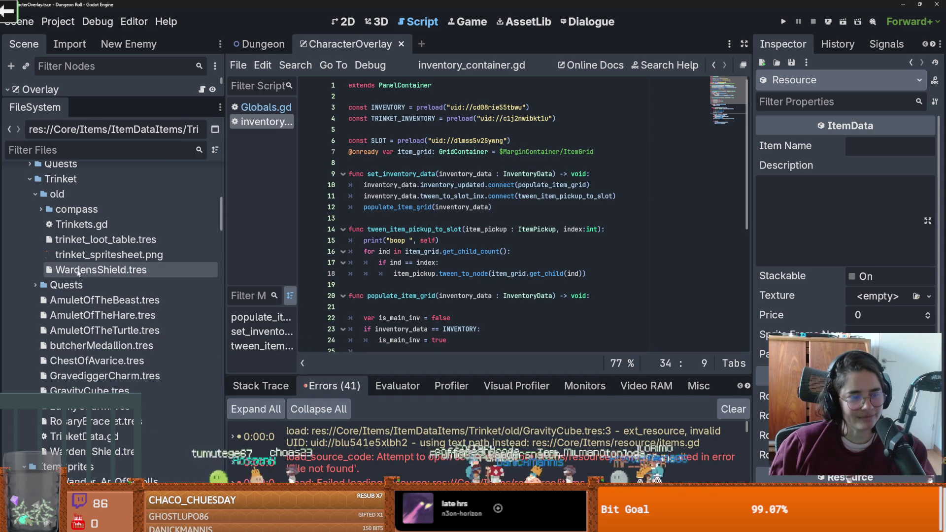
- Delete the old WardensShield.tres, then inspect trinket_loot_table.tres and expand the compass folder
right_click(104, 269)
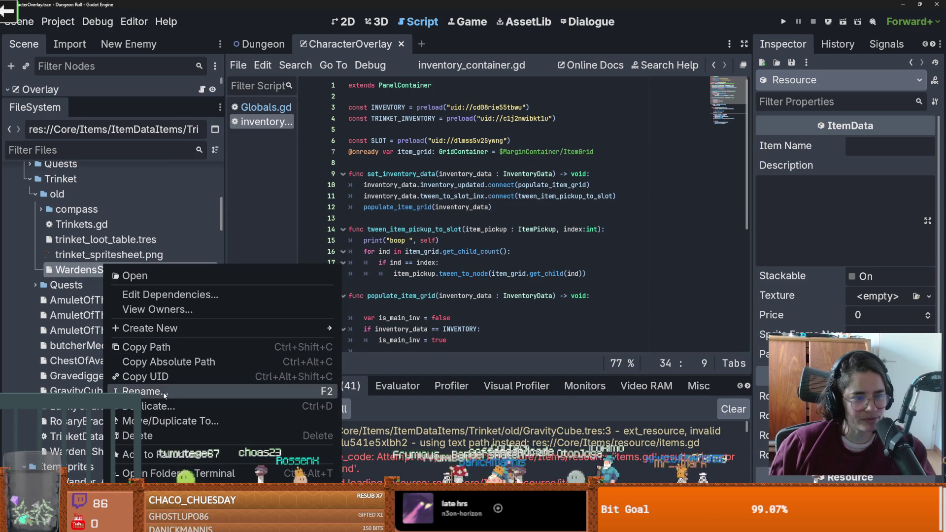
click(143, 436)
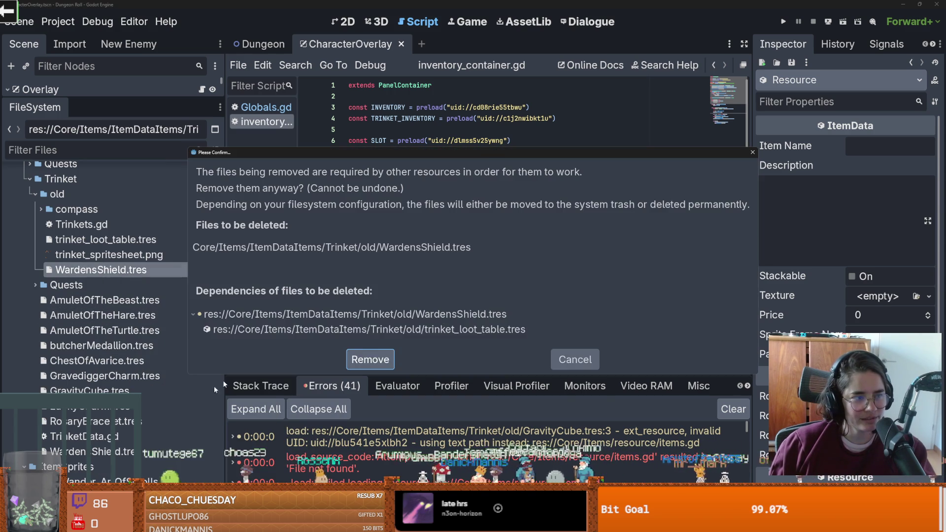
click(370, 359)
click(106, 240)
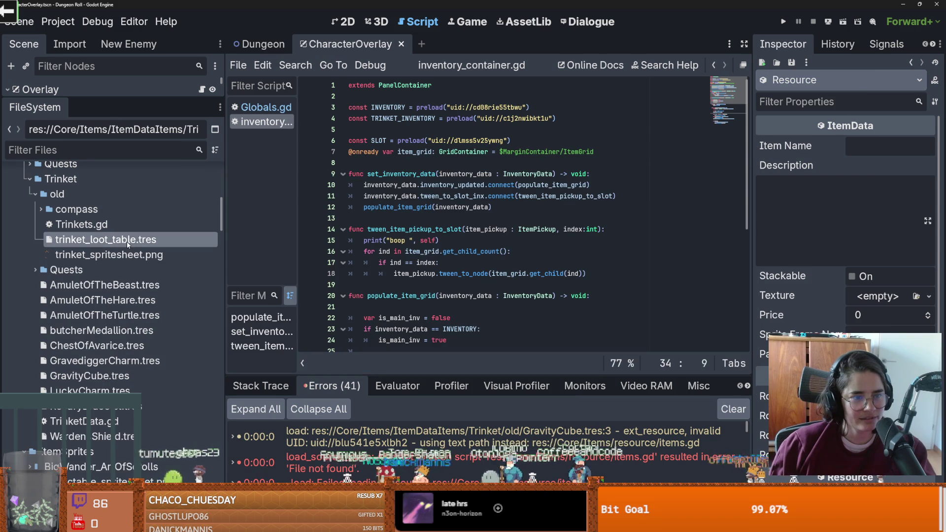
click(36, 210)
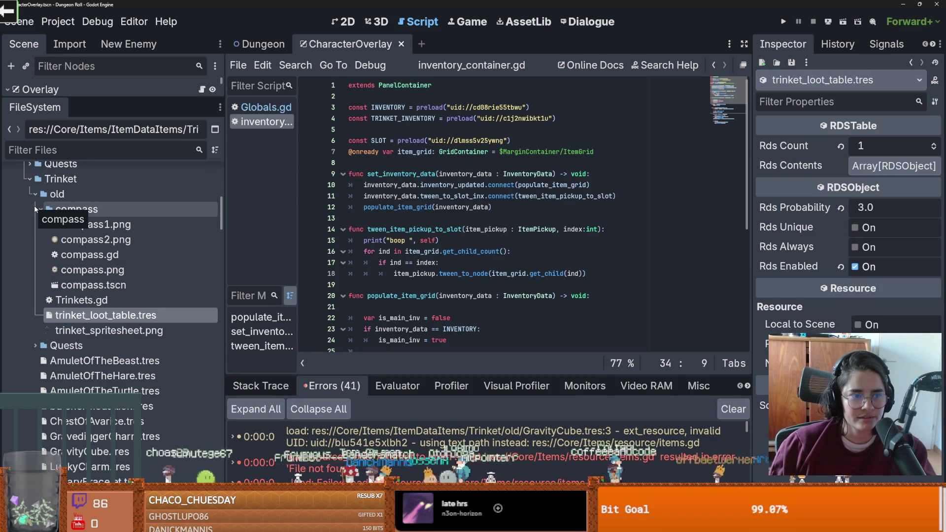
- Open Trinkets.gd and step through the new trinket resources and TrinketData.gd
click(36, 210)
double_click(49, 224)
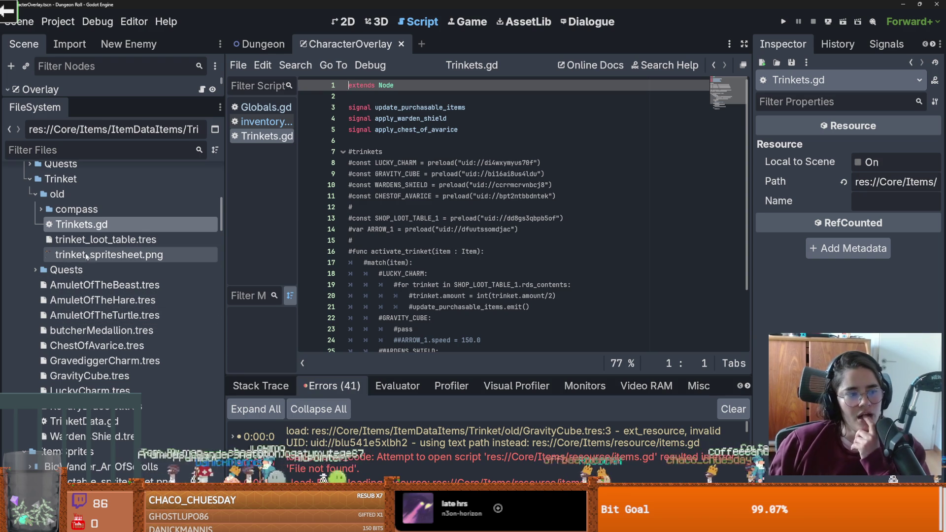
click(141, 286)
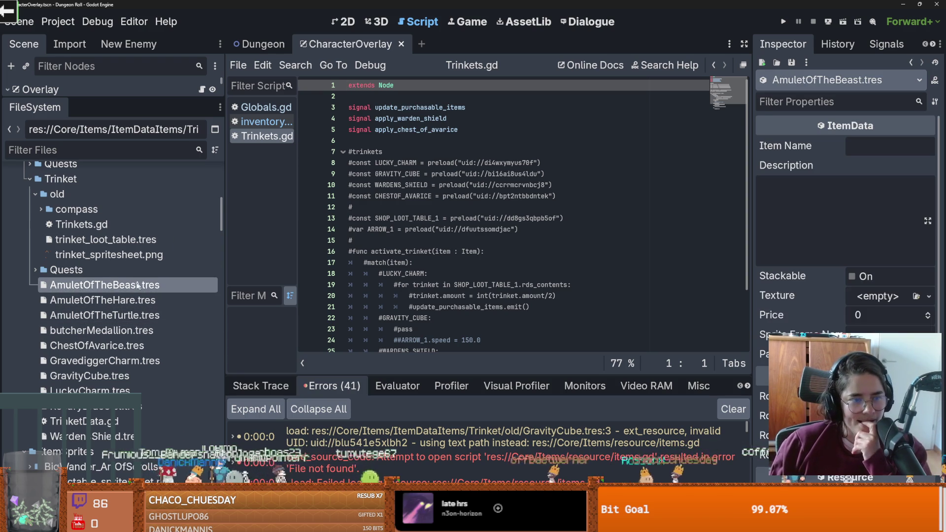
key(Down)
key(Down)
key(Down)
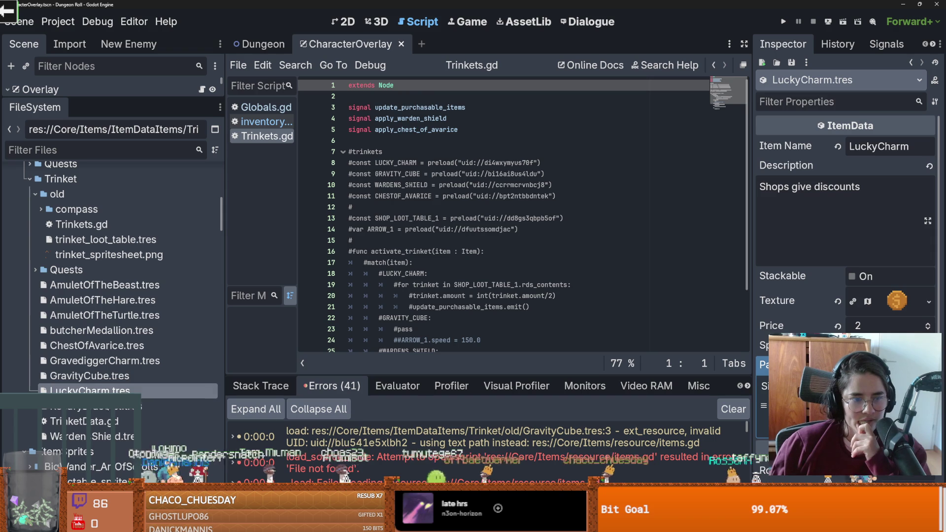
key(Down)
key(Down)
key(Return)
scroll(100, 280, up, 2)
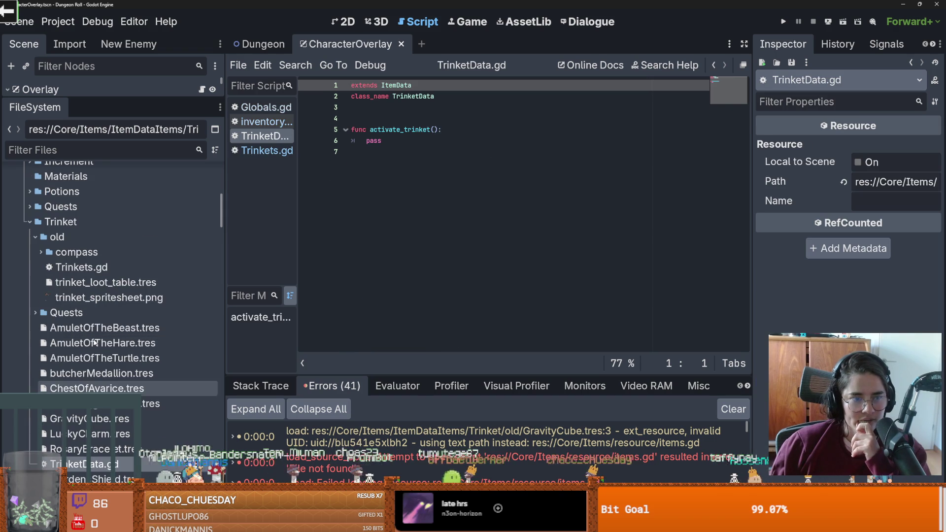
double_click(105, 269)
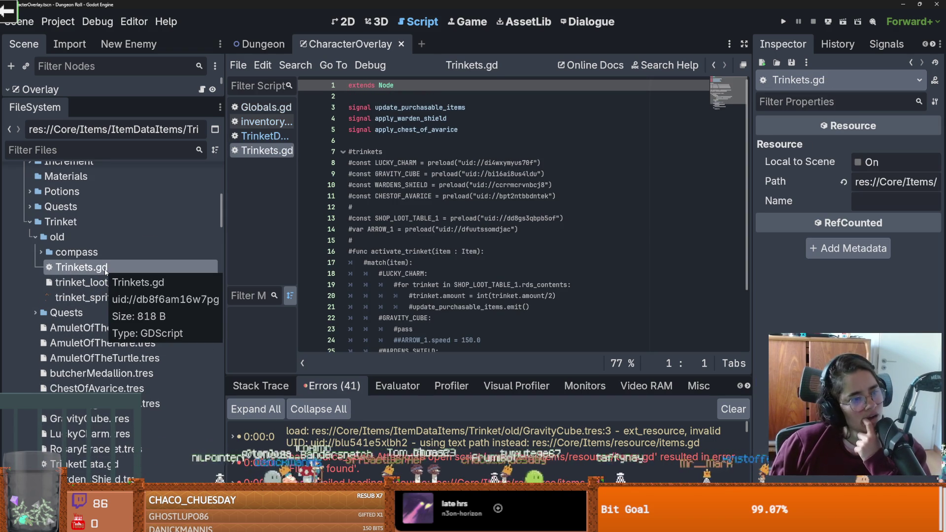
- Preview trinket_spritesheet.png in the Inspector and list the old compass folder's files
click(74, 297)
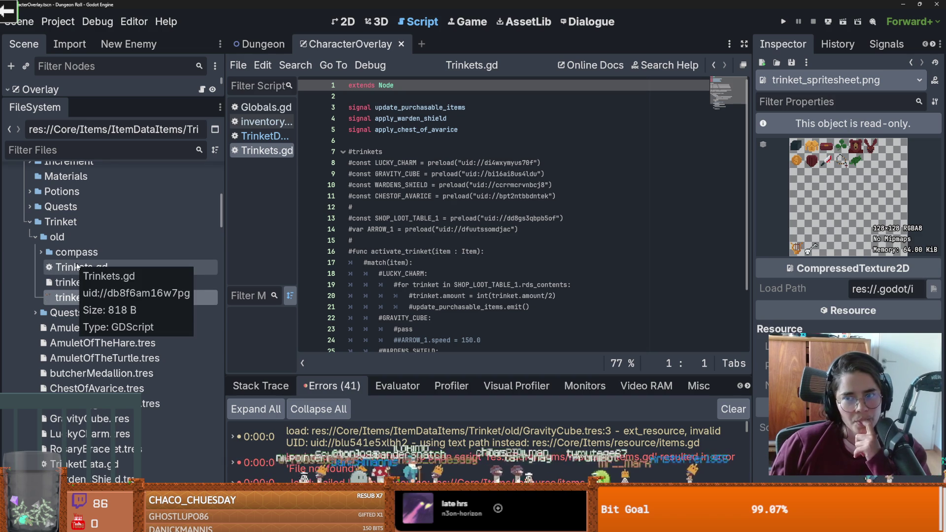
click(41, 253)
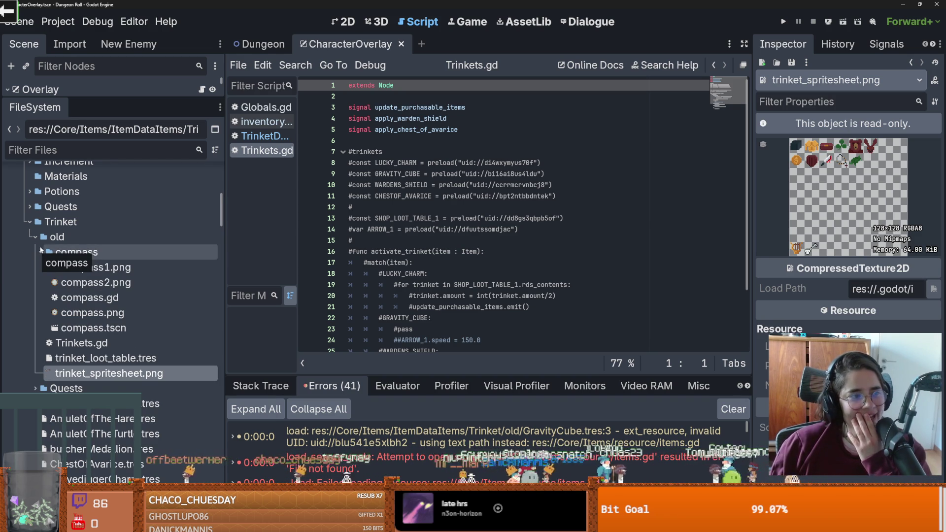
click(418, 251)
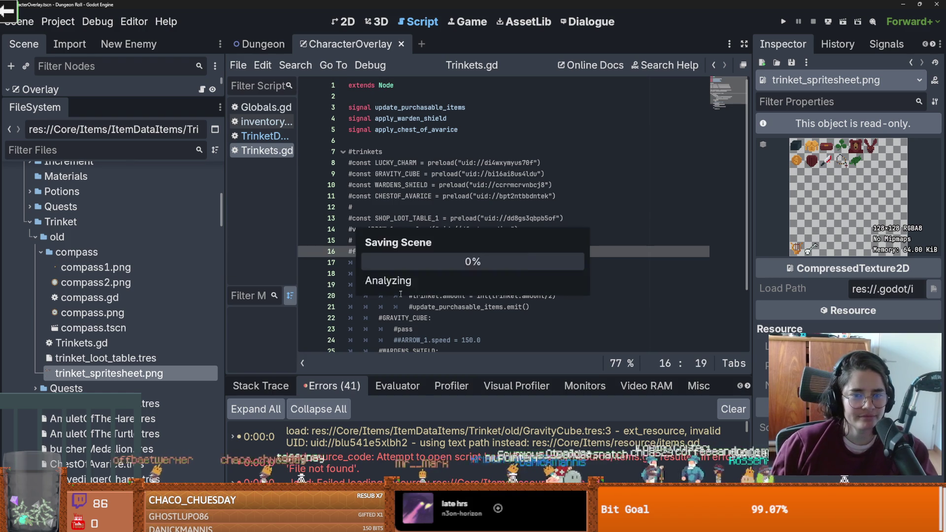
- Reload the project with Project > Reload Current Project
right_click(482, 340)
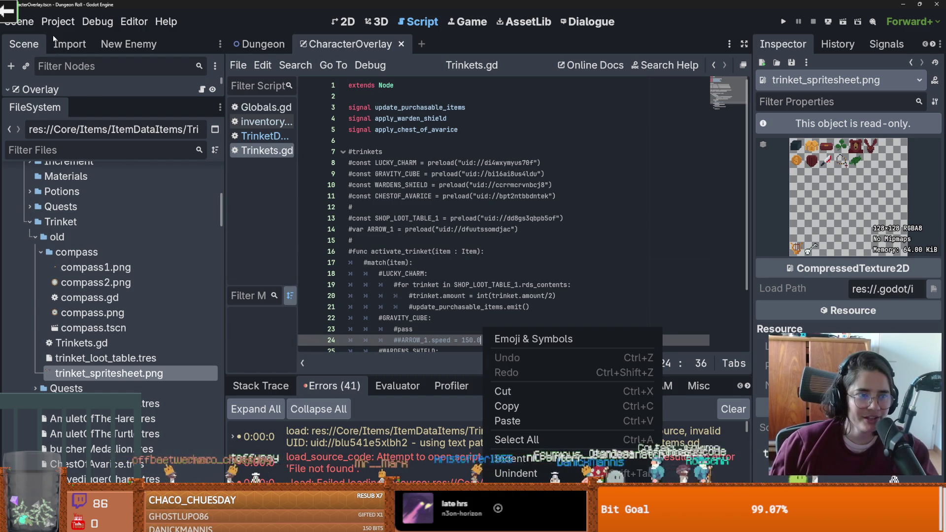
click(58, 21)
click(58, 22)
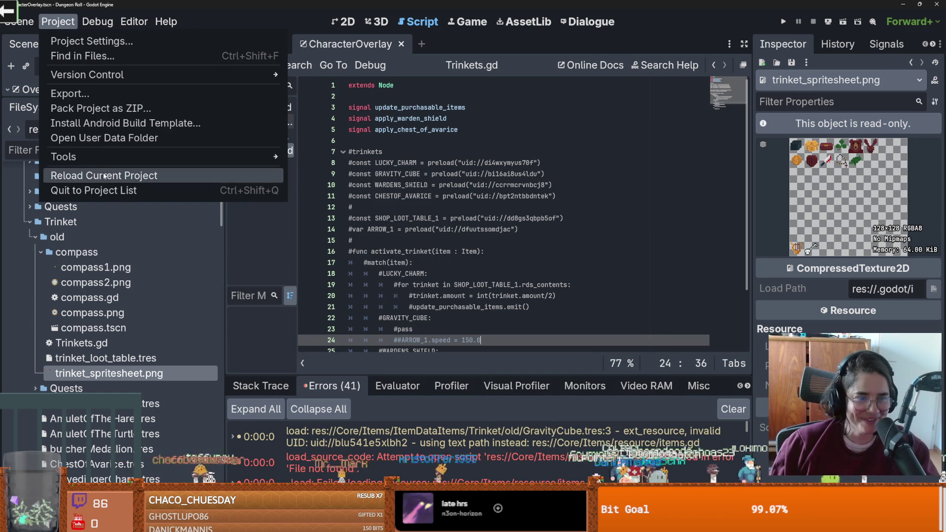
click(104, 175)
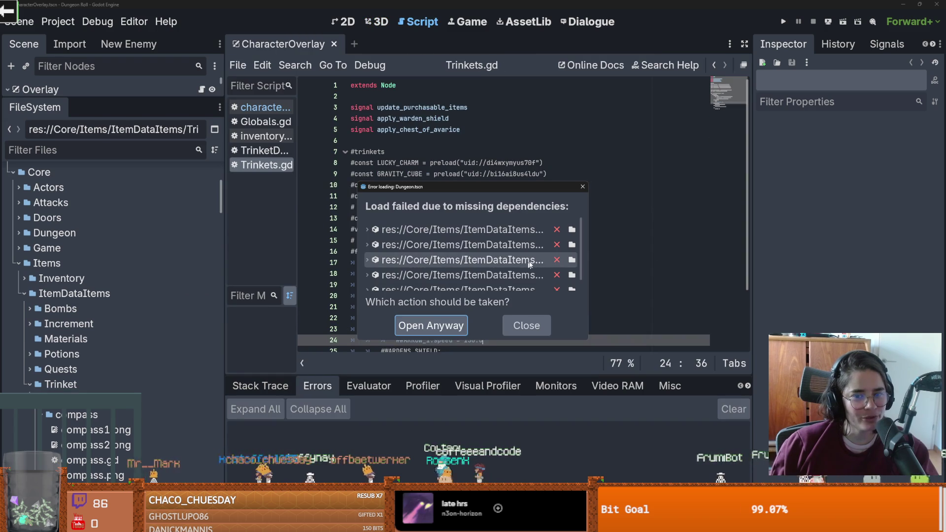
- Enlarge the error dialog and trace GravityCube, ChestofAvarice, GravediggerCharm, LuckyCharm and WardensShield references
scroll(567, 261, down, 1)
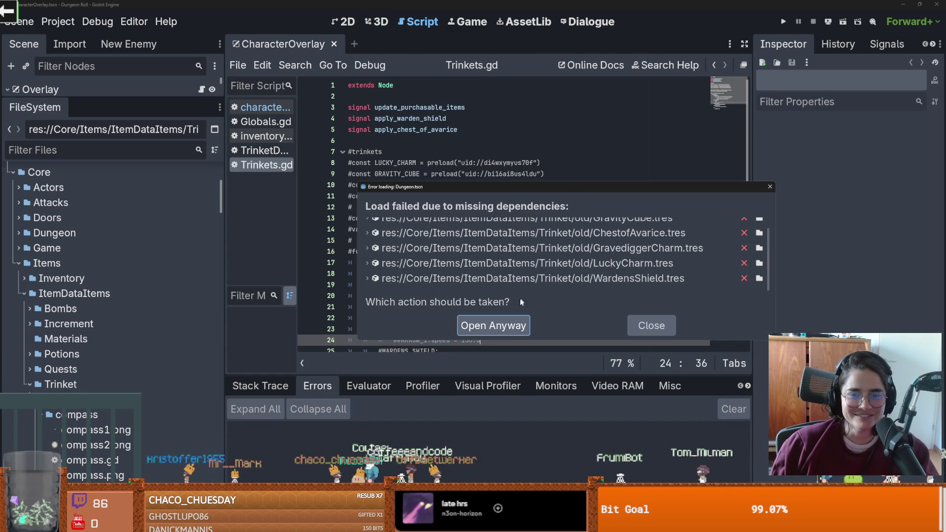
scroll(492, 234, up, 1)
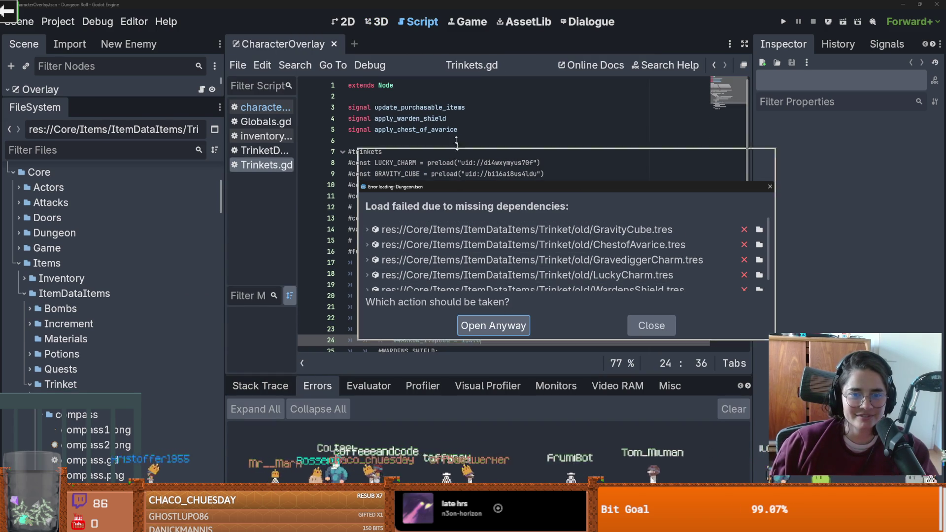
drag(459, 181, 459, 3)
drag(358, 160, 216, 160)
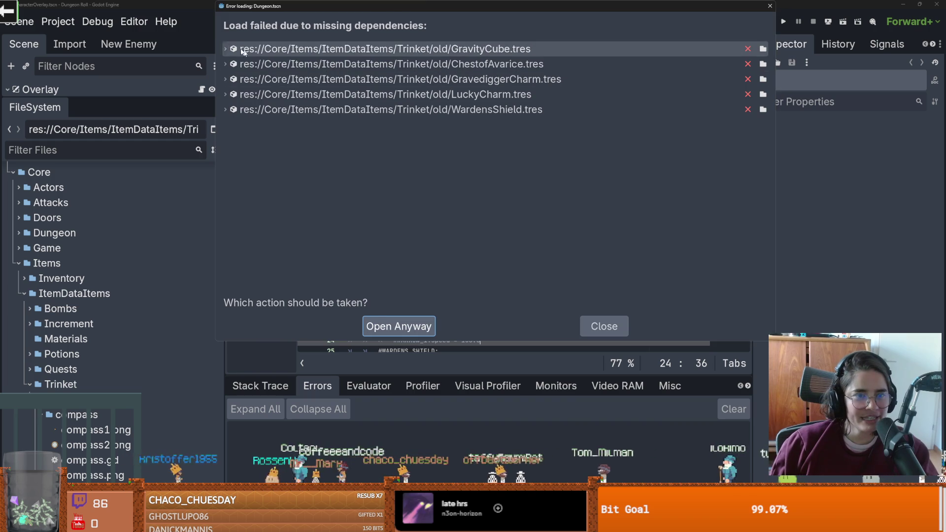
click(226, 49)
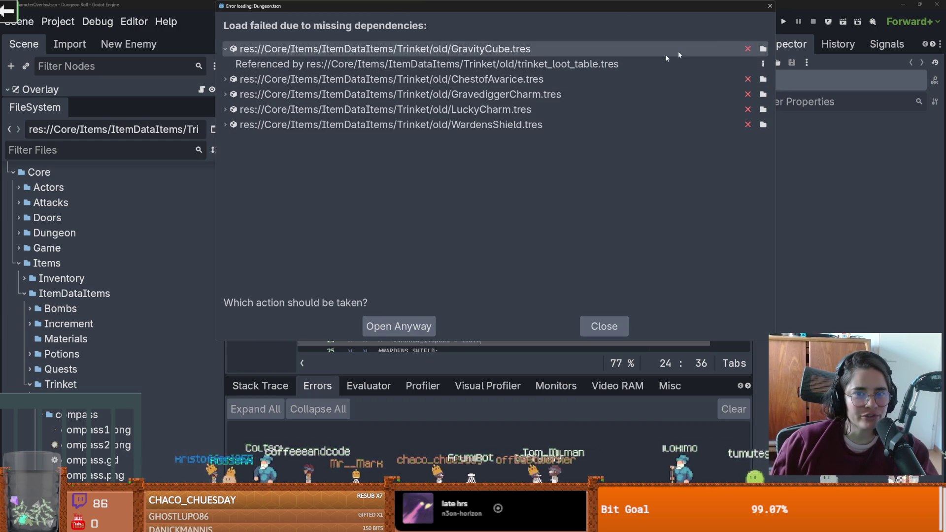
click(225, 79)
click(224, 104)
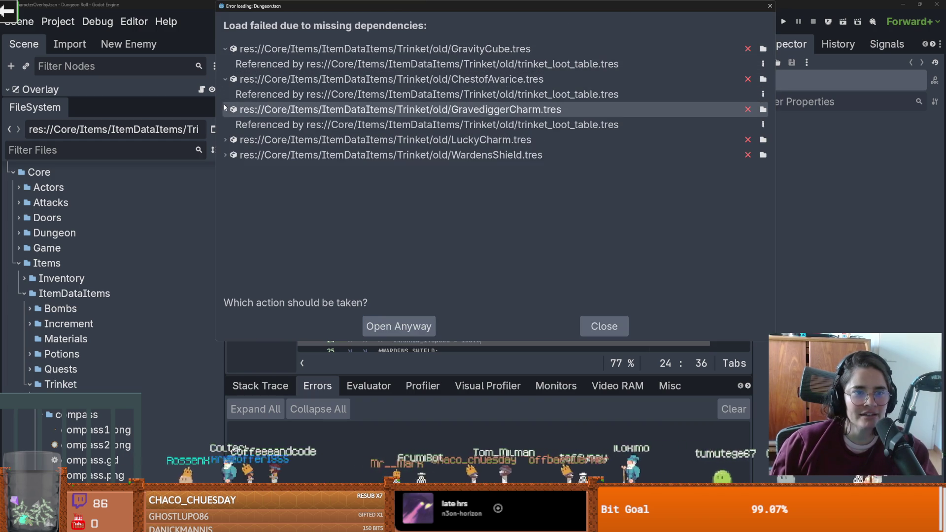
click(225, 140)
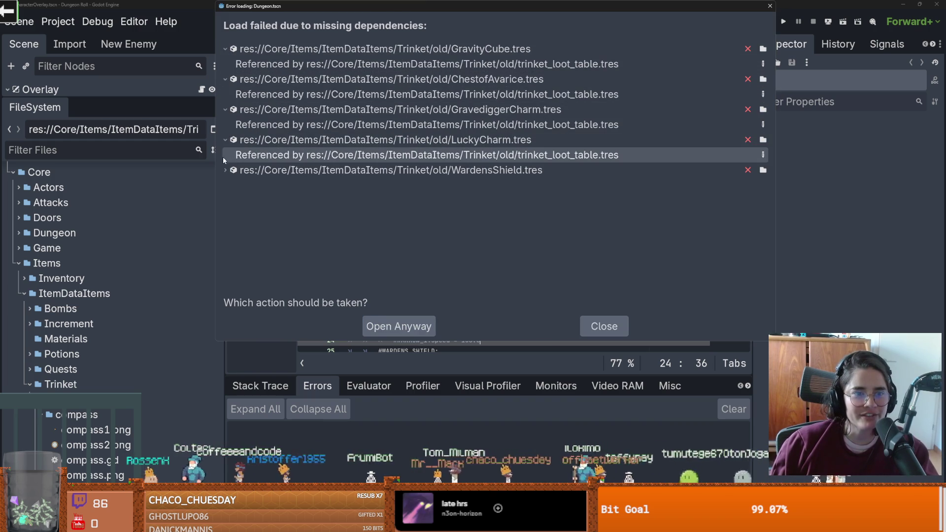
click(225, 170)
click(770, 6)
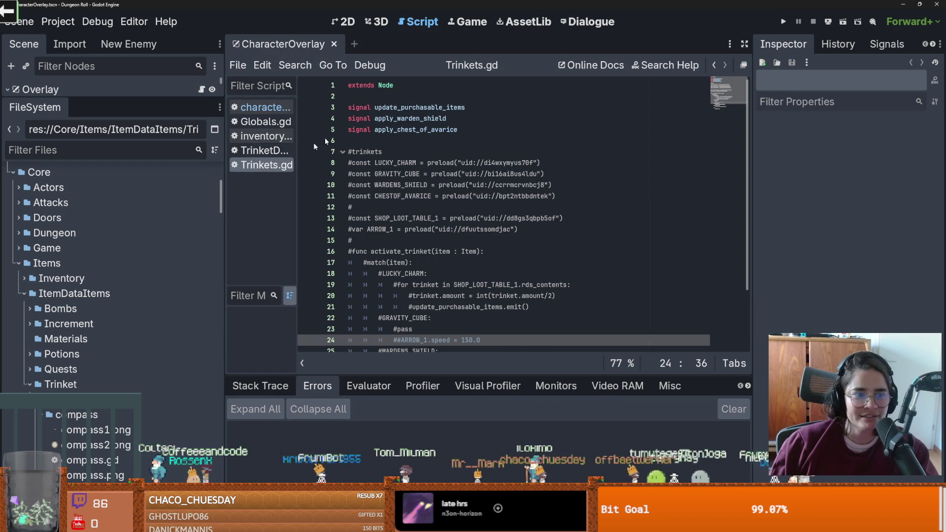
- Open trinket_loot_table.tres anyway despite its missing dependencies
scroll(77, 325, down, 5)
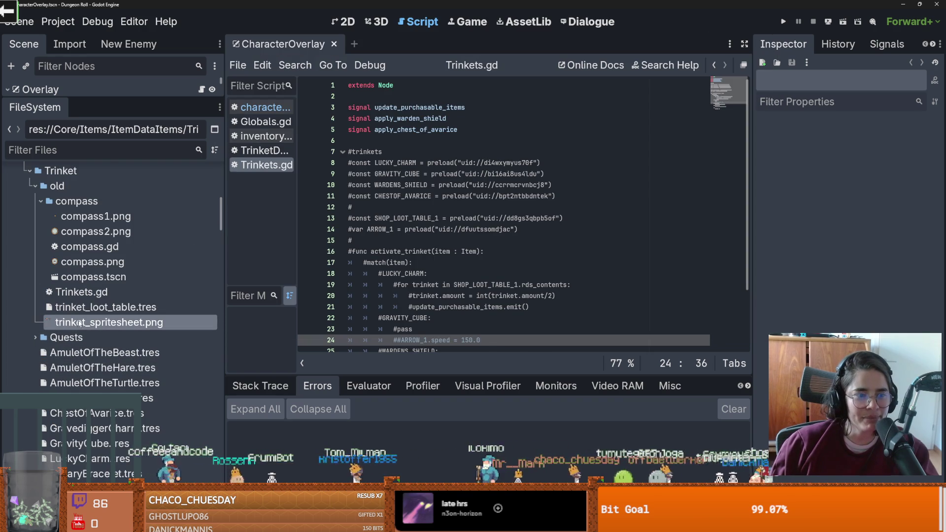
double_click(92, 308)
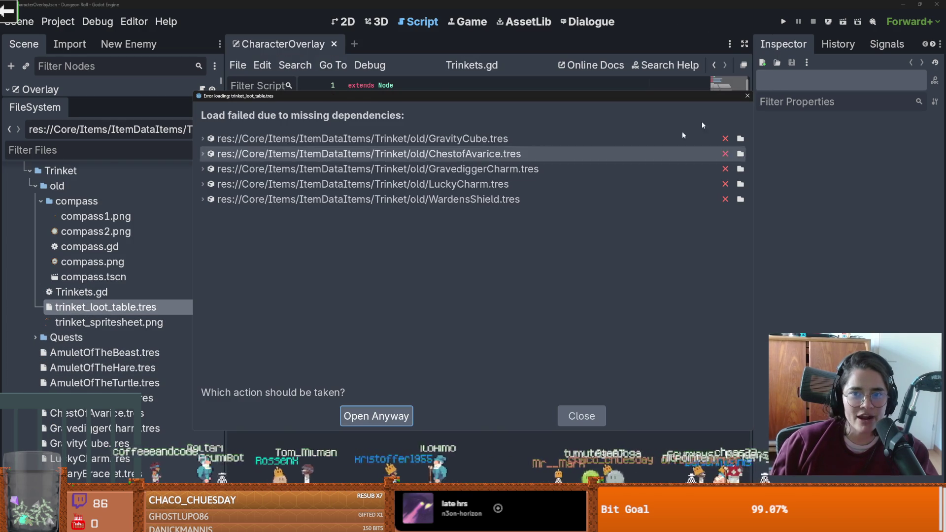
click(380, 416)
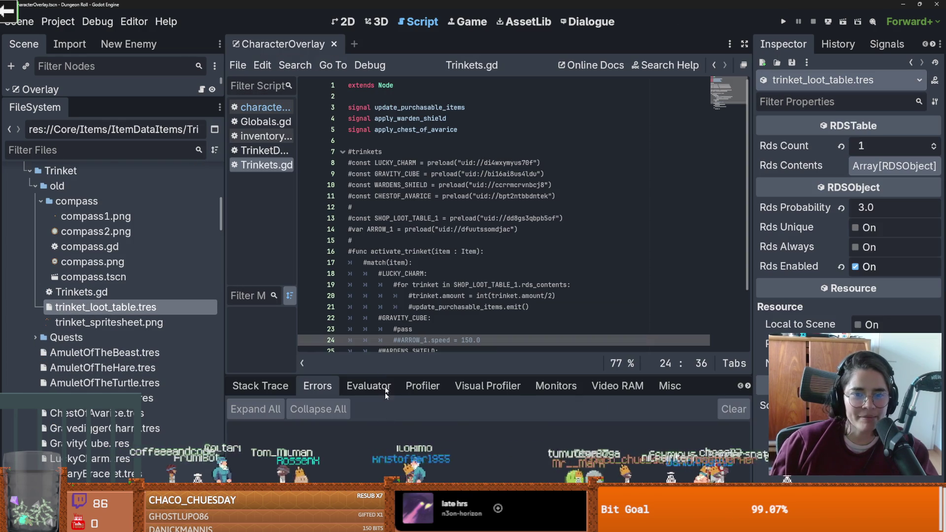
- Check the empty Rds Contents array, save the loot table, and launch Dungeon Roll
click(858, 167)
click(863, 169)
key(ctrl+s)
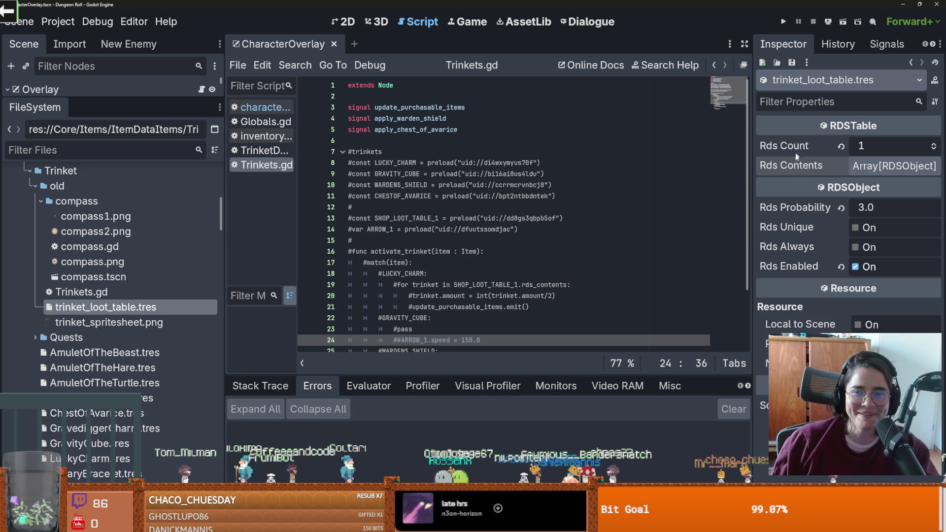
click(783, 21)
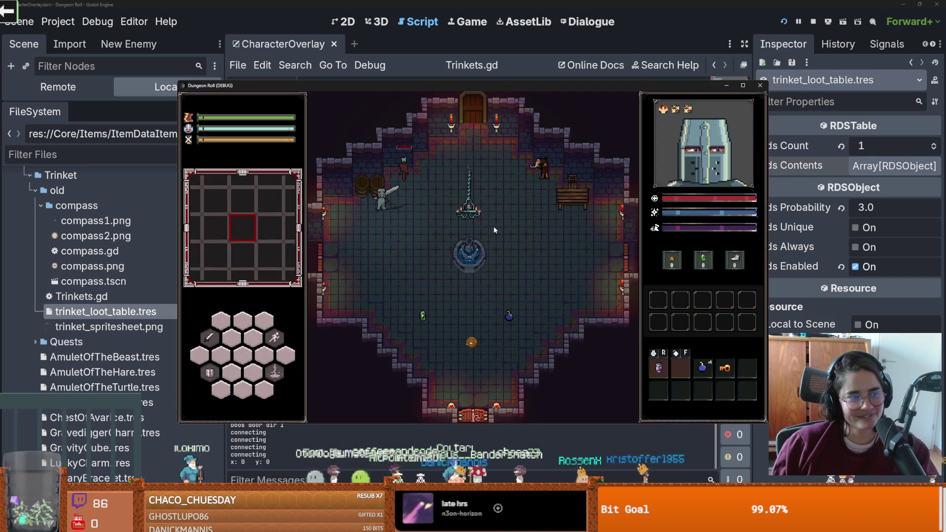
- Walk the knight down-right through the room, collecting the coin and potion
key(s)
key(s)
key(d)
key(s)
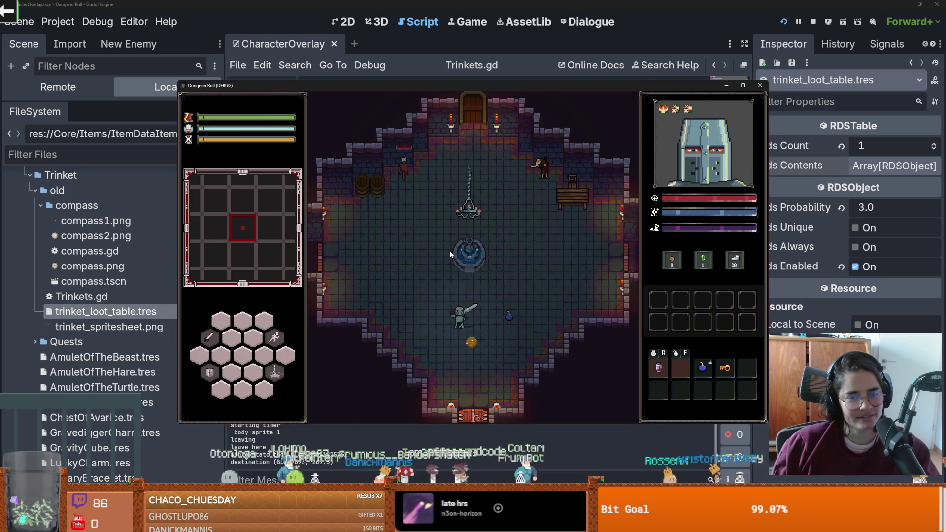
key(d)
key(w)
key(s)
key(d)
key(w)
- Circle the fountain, talk to the hermit, then stop the game
key(a)
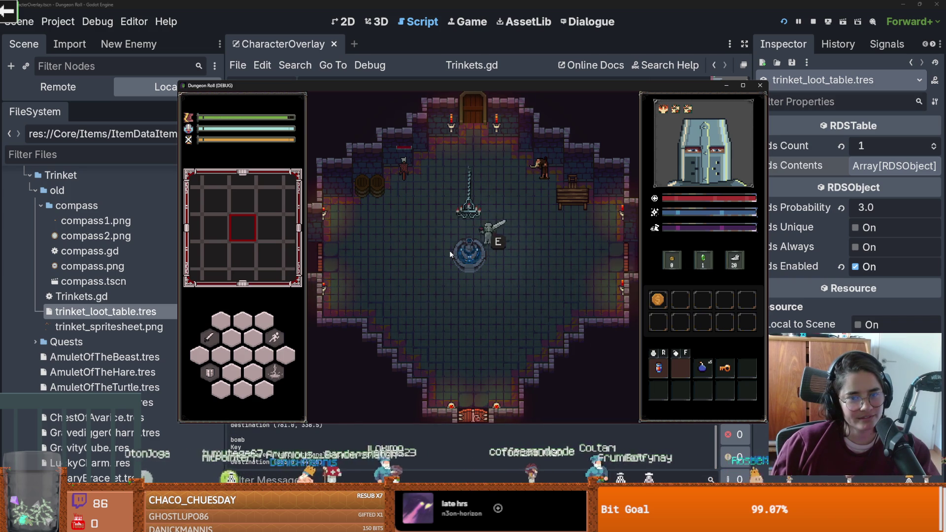
key(d)
key(w)
key(a)
key(s)
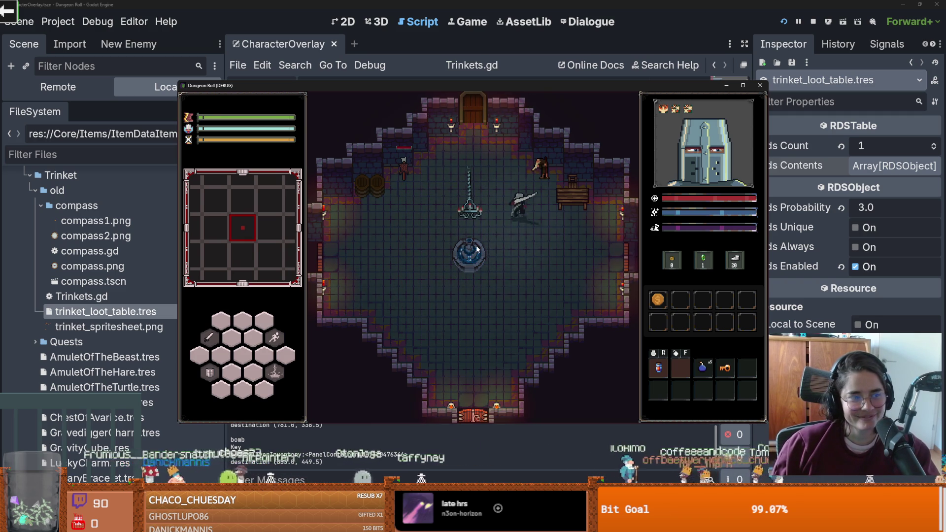
key(e)
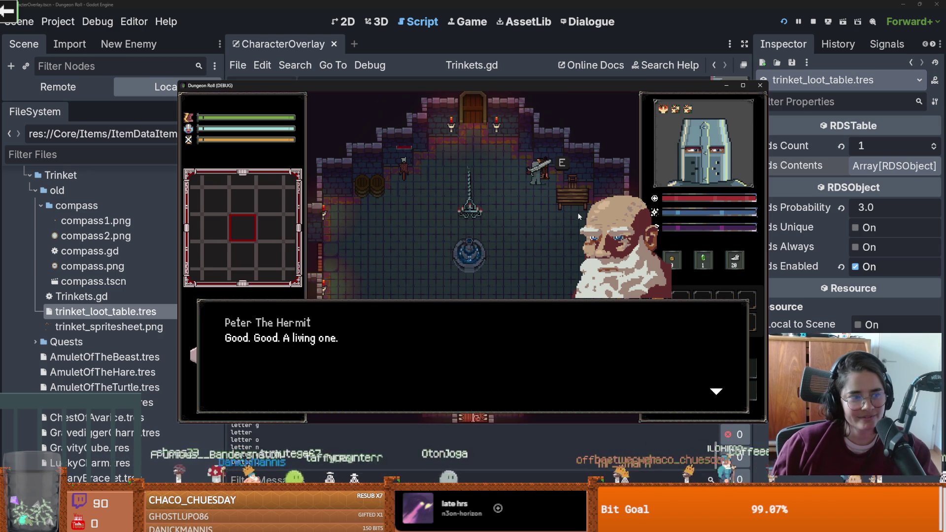
click(759, 85)
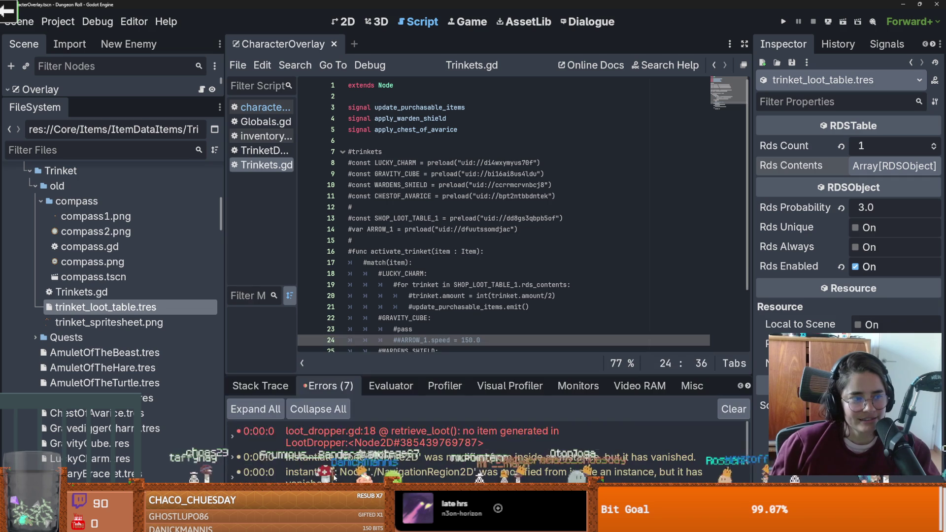
- Enlarge the error list and jump to the first loot_dropper.gd error at line 18
drag(395, 375, 397, 183)
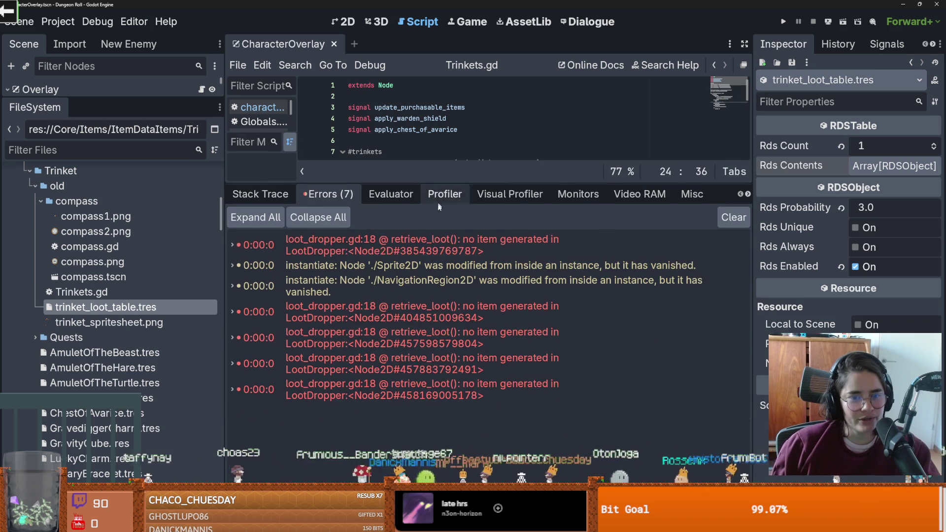
click(449, 252)
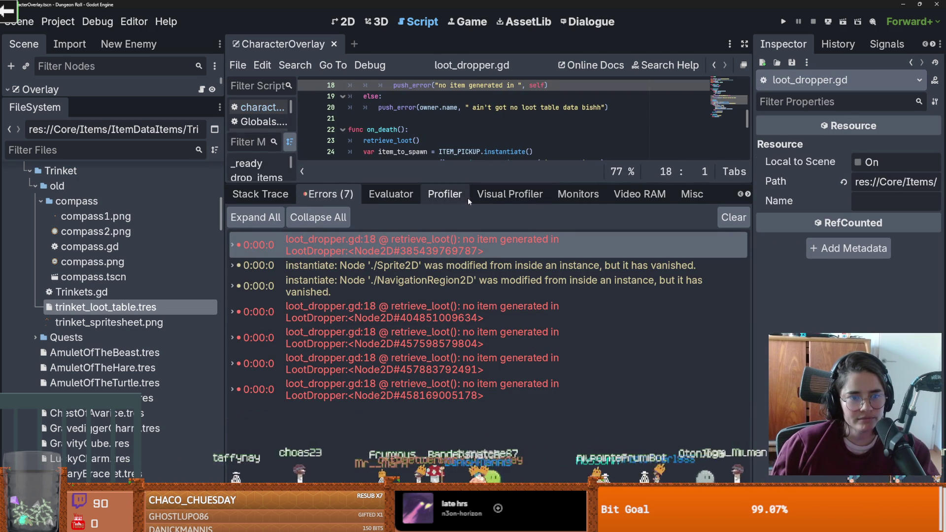
drag(469, 186, 472, 338)
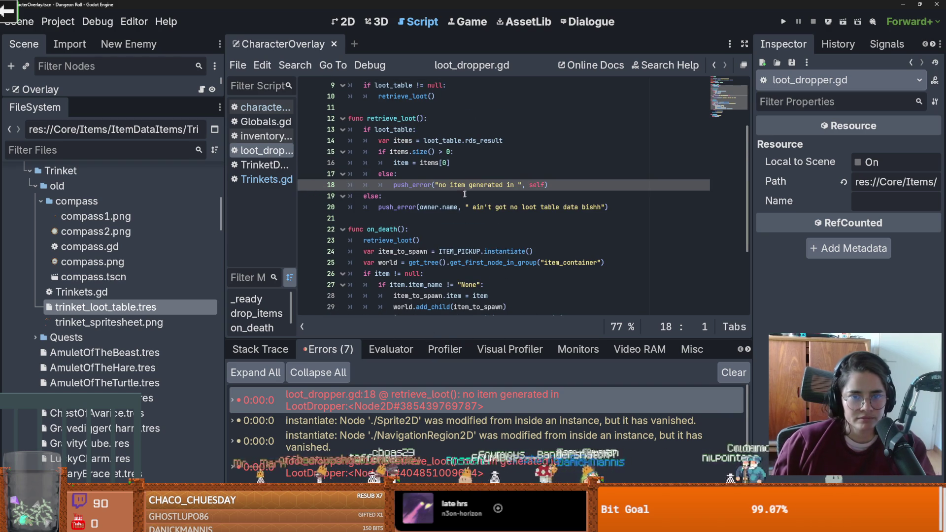
scroll(439, 410, down, 1)
scroll(438, 414, down, 2)
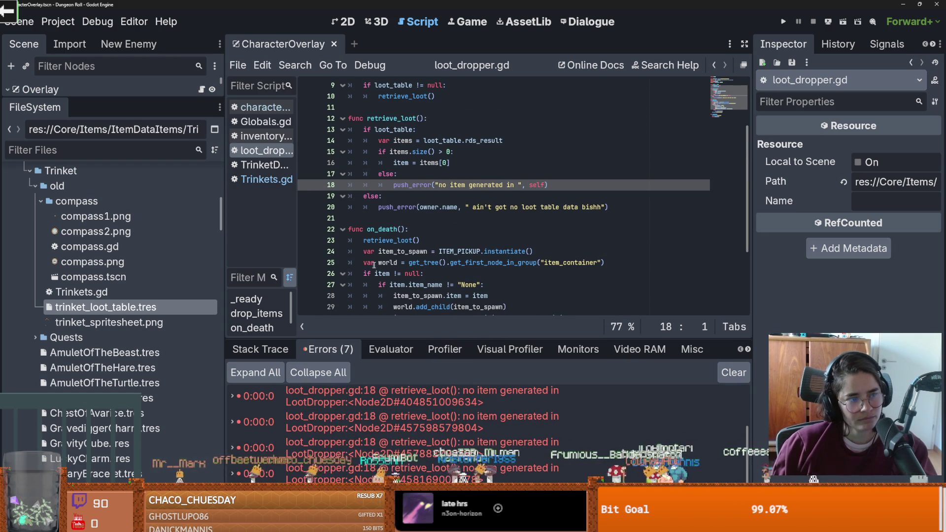
mouse_move(364, 240)
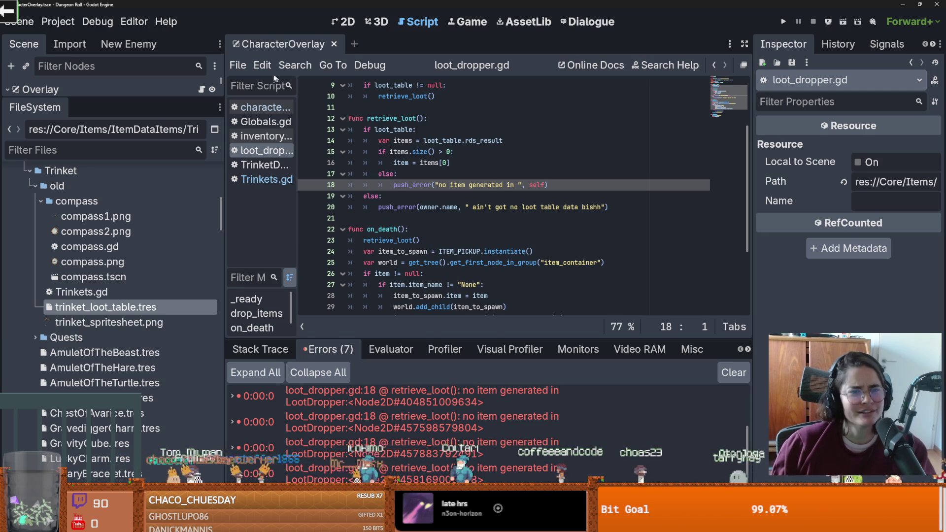
- Reload the current project from the Project menu
click(238, 65)
click(58, 21)
click(58, 21)
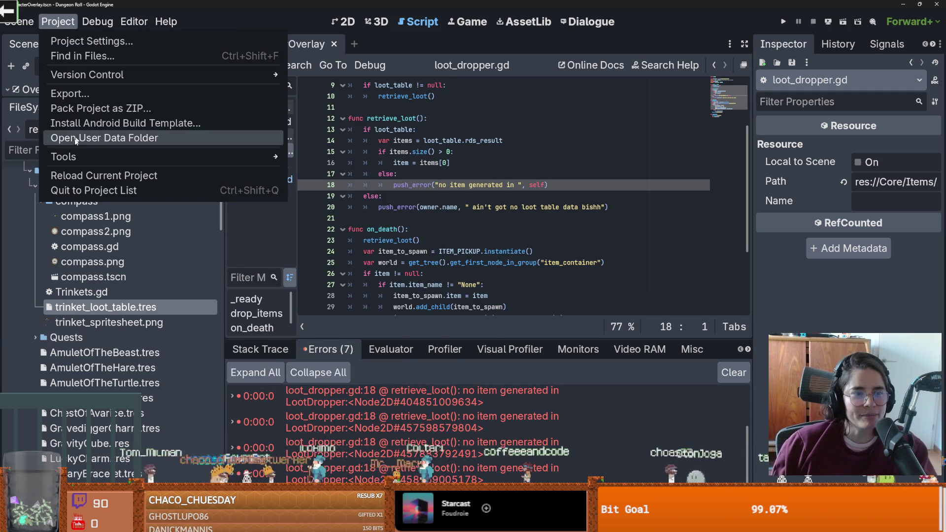
click(79, 175)
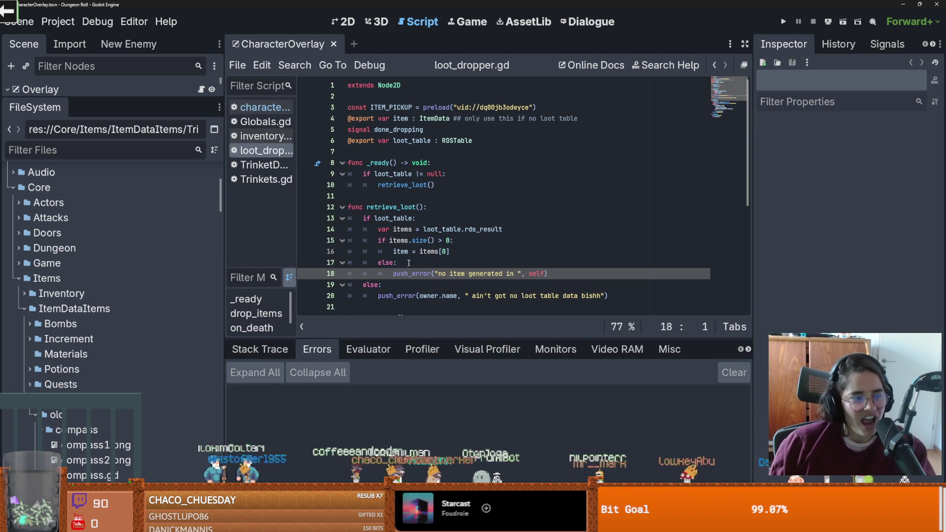
- Run and stop the game, then make line 18's error report self.name
click(783, 22)
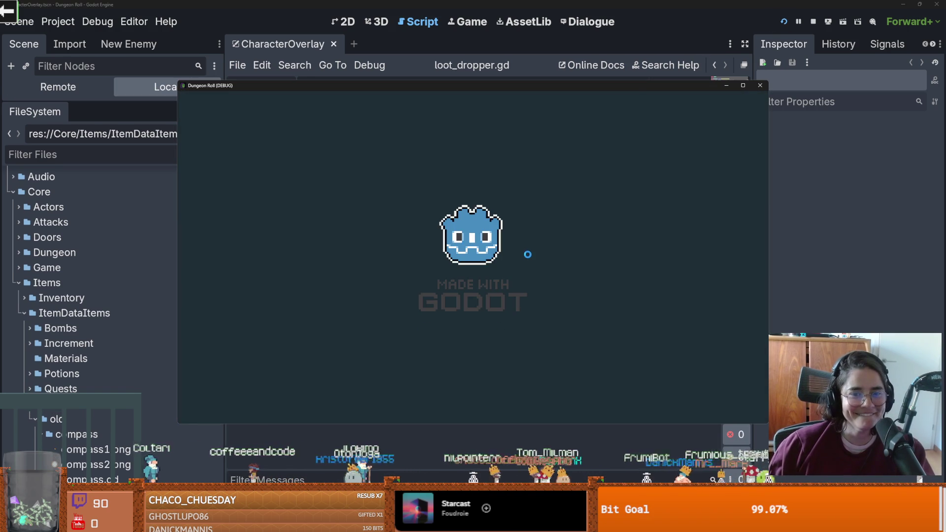
key(F8)
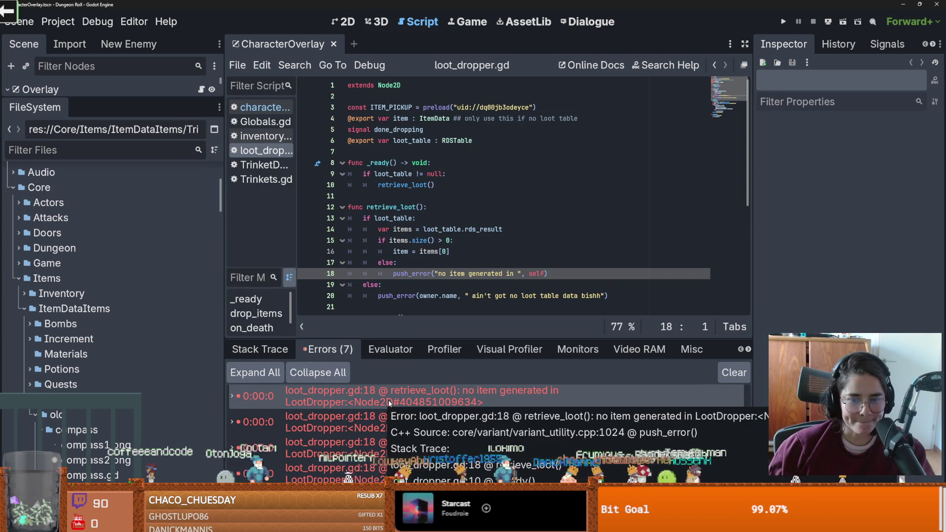
scroll(486, 292, down, 1)
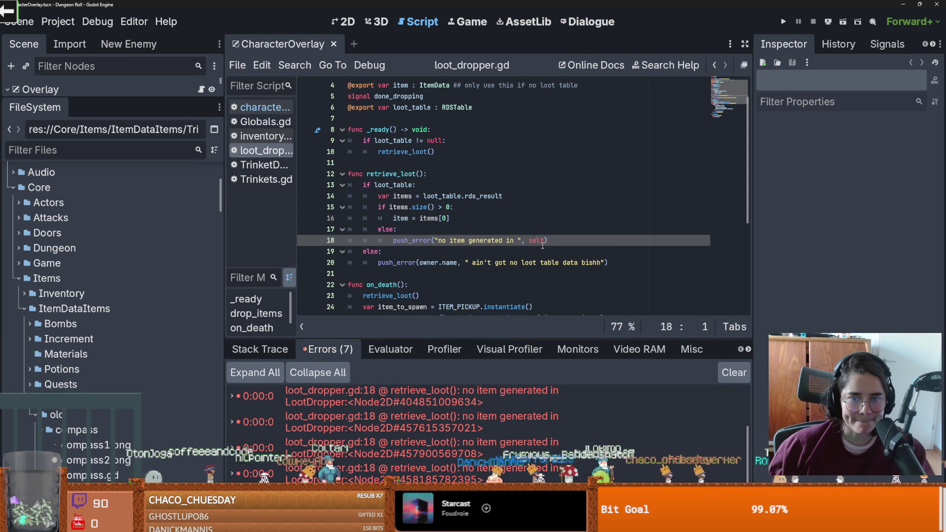
text(.name)
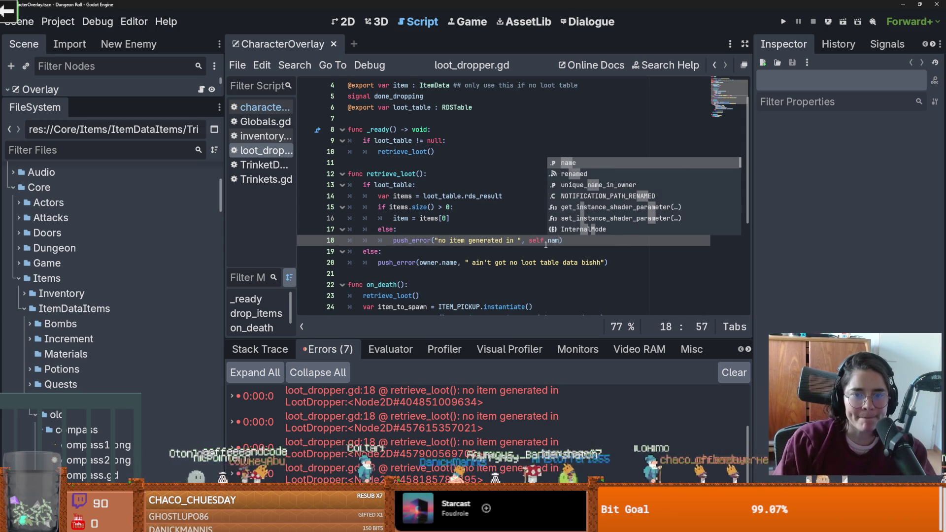
- Rerun the game, stop it with F8, and review the debugger errors
click(789, 22)
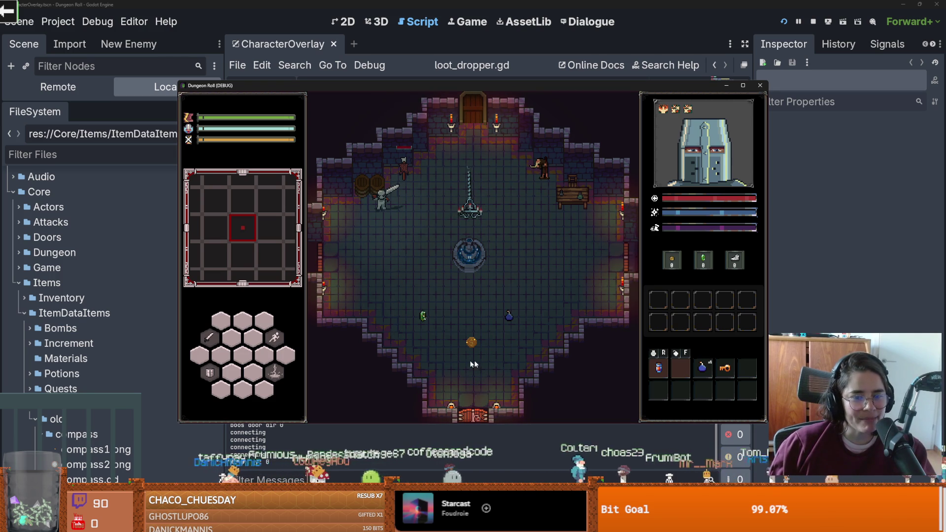
key(F8)
scroll(394, 395, up, 2)
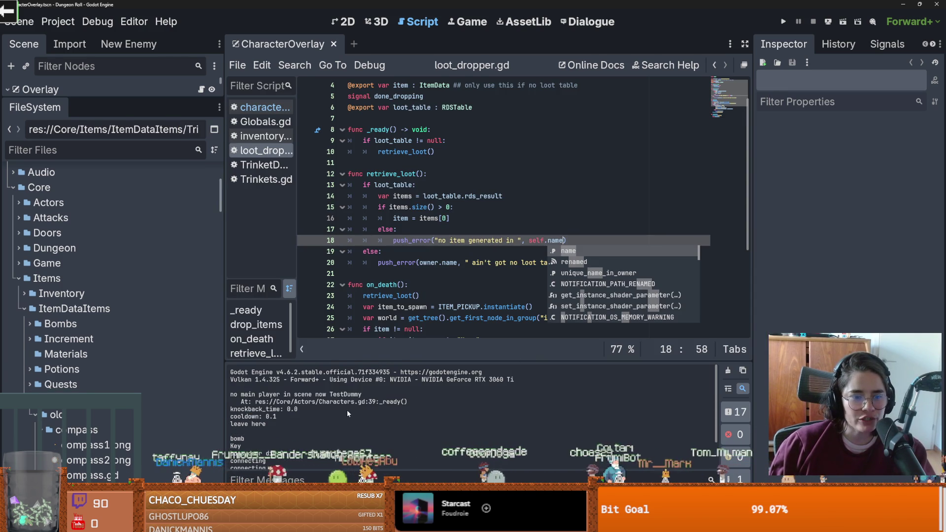
click(276, 493)
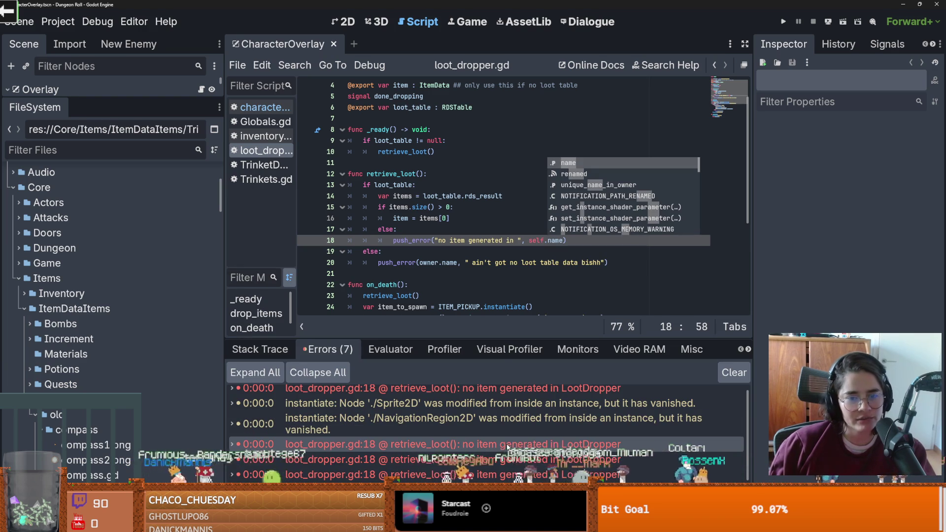
- Replace self.name with owner on line 18 and rerun the game to test it
key(Escape)
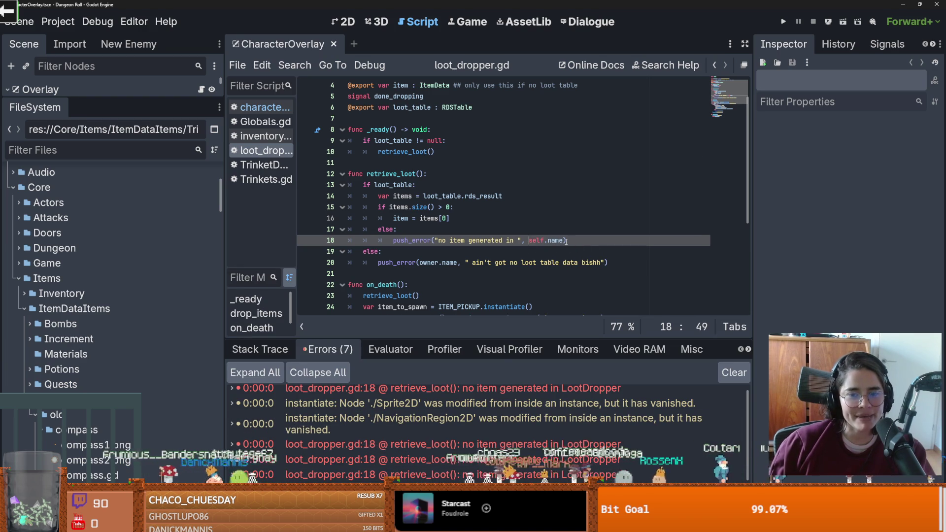
drag(565, 242, 529, 244)
text(owner)
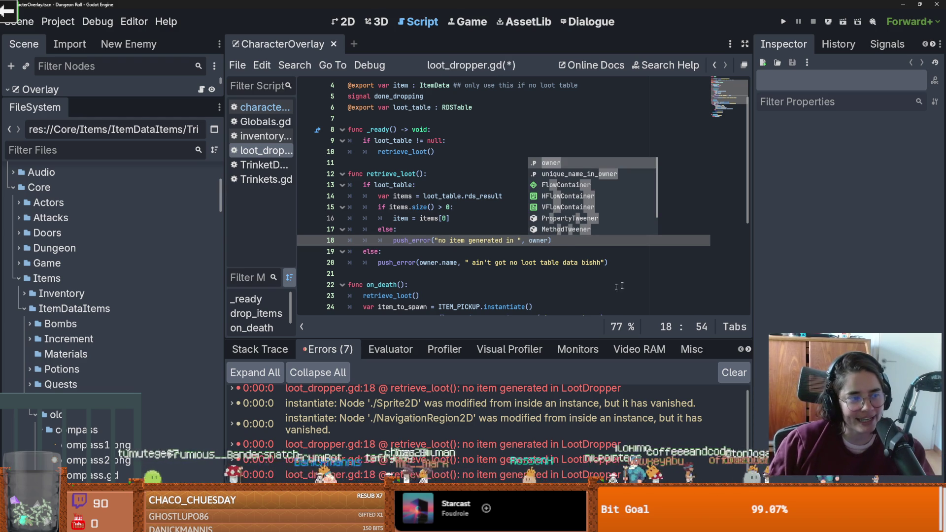
click(783, 22)
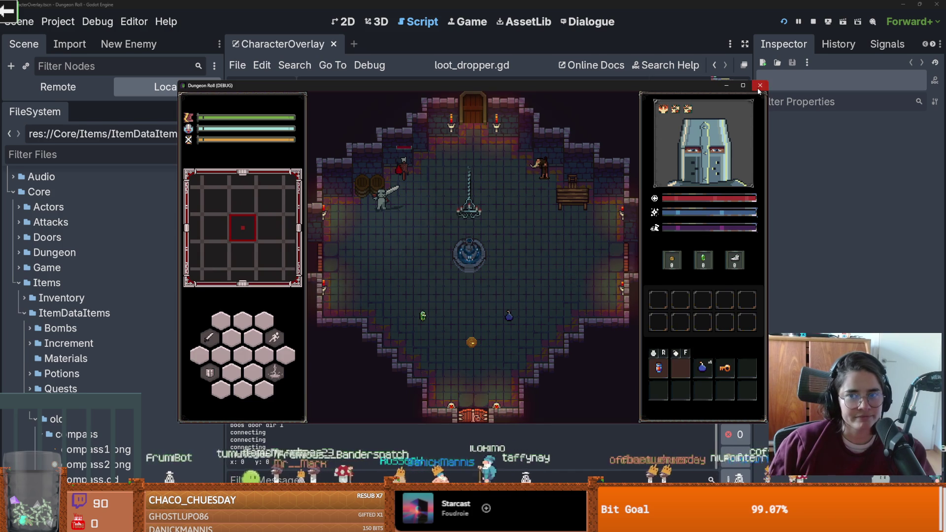
key(F8)
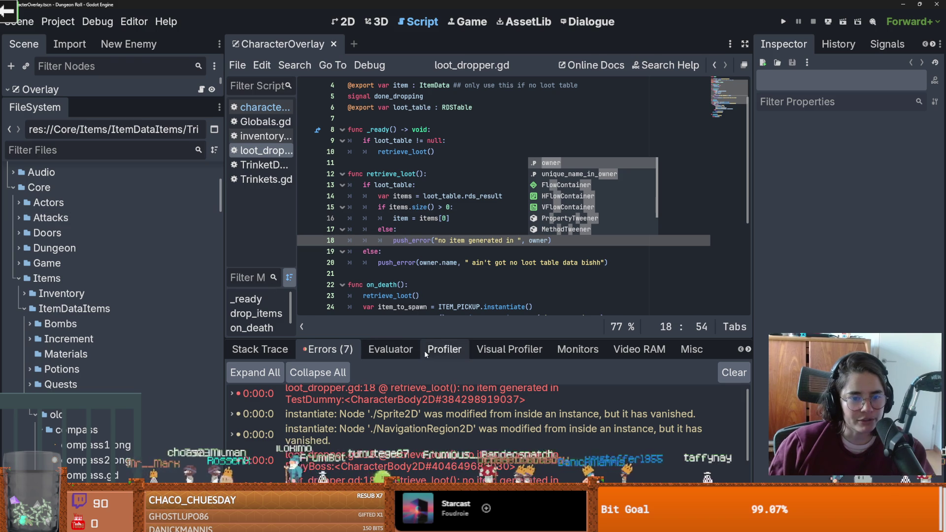
- Enlarge the errors list to read the EnvyBoss, Barrel and RandomTable errors, then restore it
drag(428, 337, 364, 186)
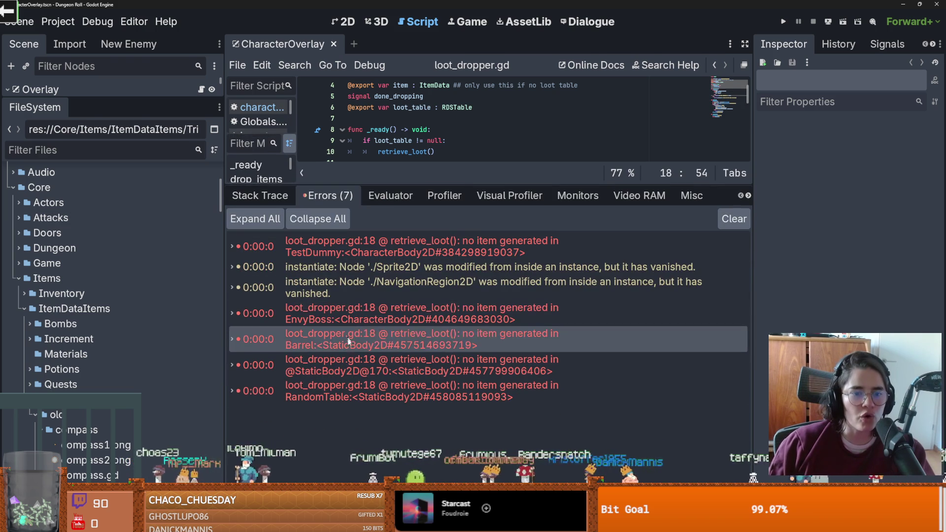
mouse_move(319, 370)
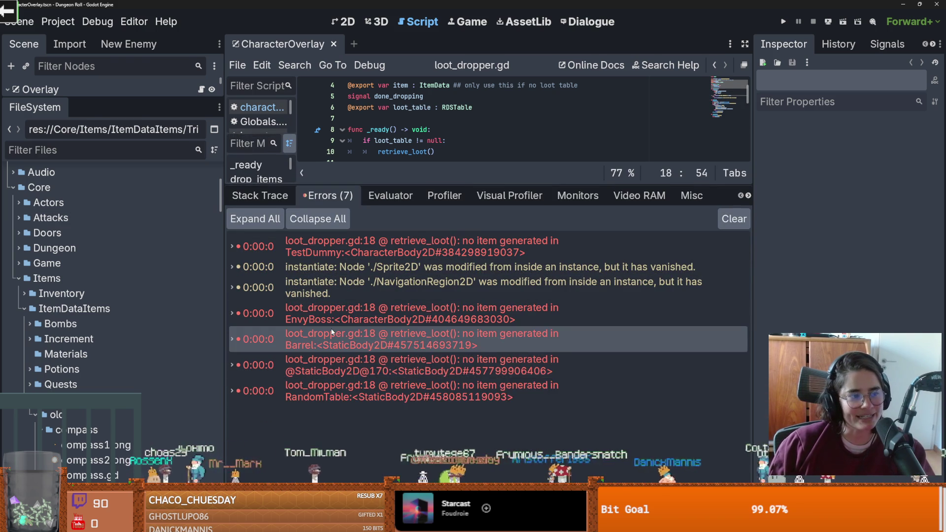
mouse_move(345, 334)
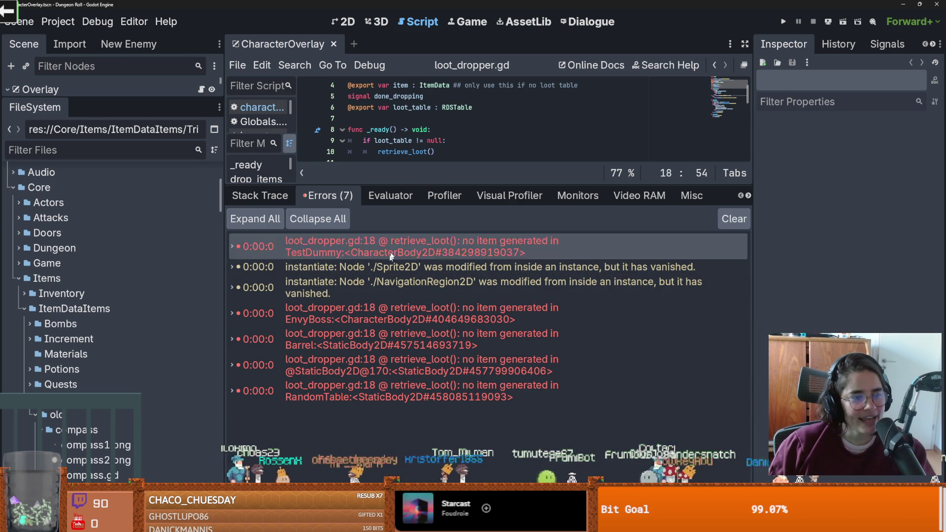
drag(406, 183, 406, 293)
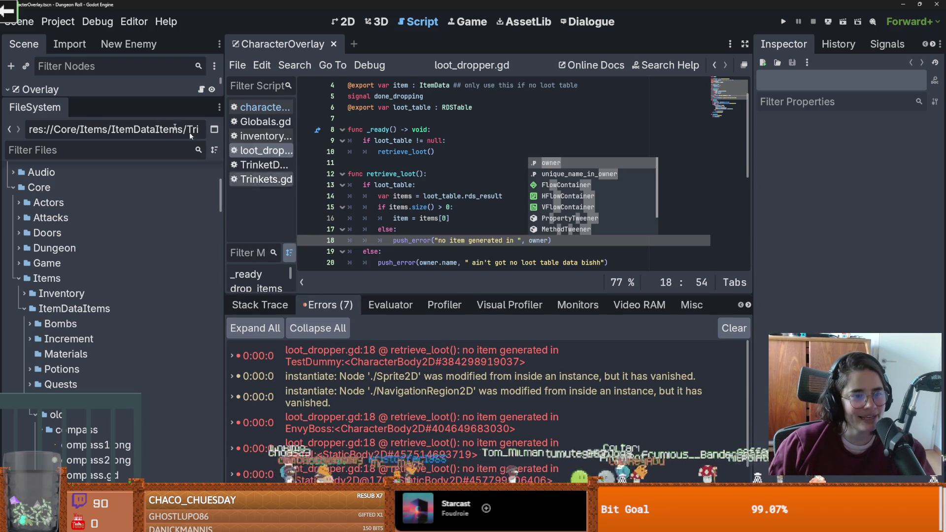
- Filter the FileSystem by 'test' to find test_dummy.tscn under enemies
drag(139, 98, 138, 342)
scroll(492, 376, down, 1)
scroll(317, 428, up, 1)
text(test)
scroll(105, 355, down, 1)
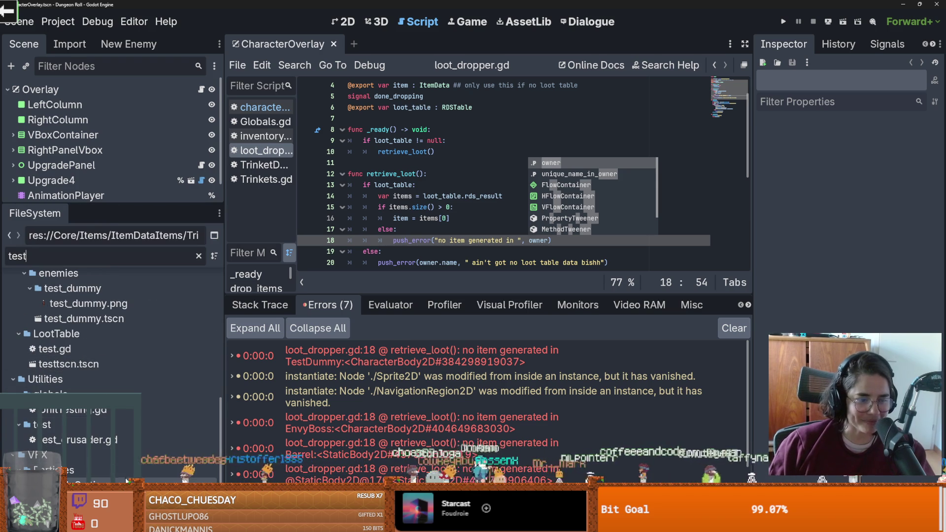
scroll(113, 394, up, 4)
- Open test_dummy.tscn and select its LootDropper node
double_click(81, 407)
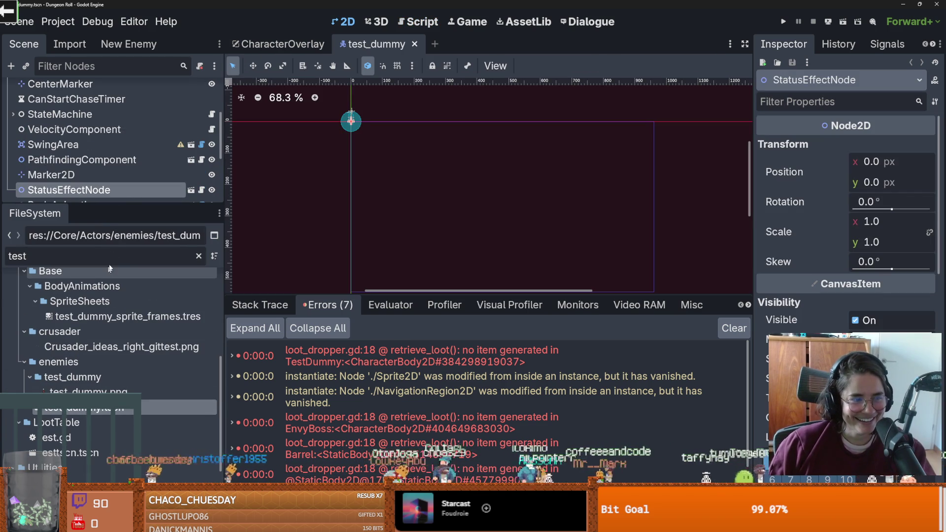
drag(100, 201, 100, 375)
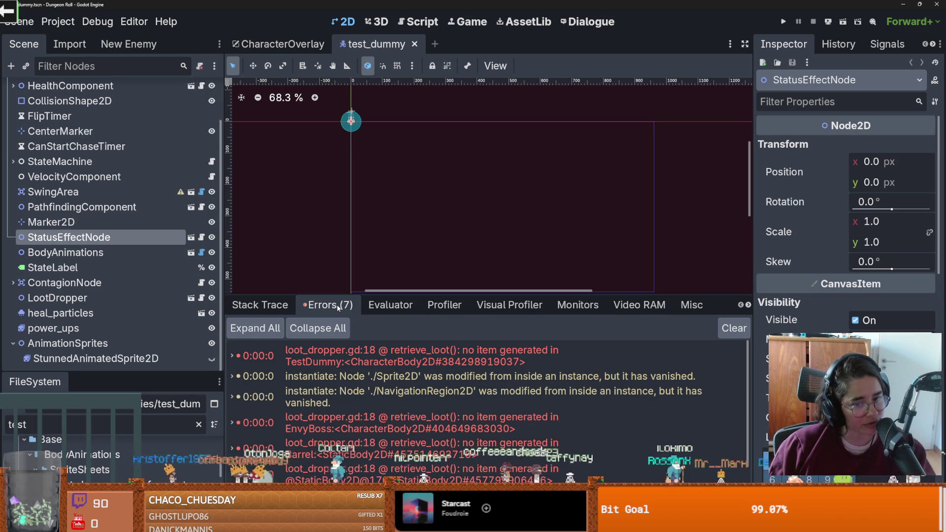
scroll(114, 289, up, 2)
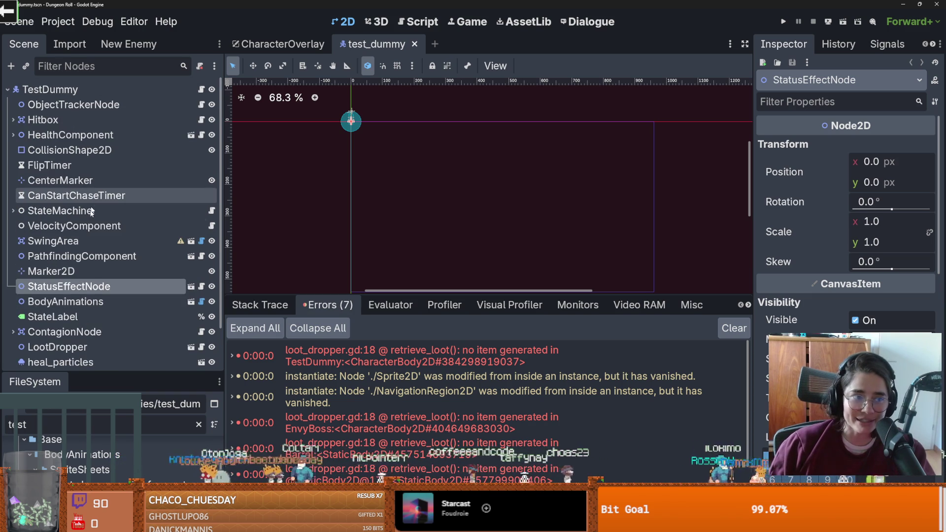
scroll(93, 205, down, 2)
click(69, 298)
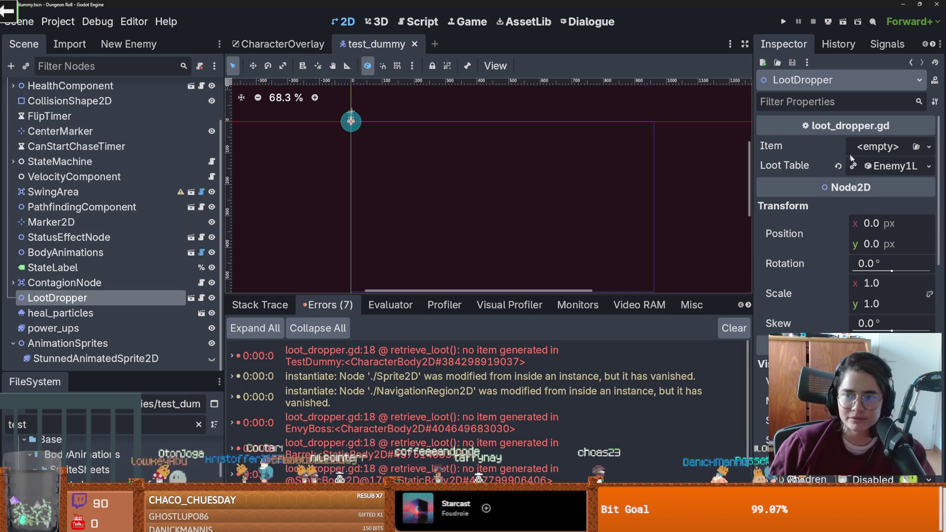
- Inspect the LootDropper's Loot Table and its empty Rds Contents array, then save the scene
drag(751, 184, 567, 184)
click(835, 166)
click(835, 165)
click(775, 166)
click(839, 214)
click(831, 209)
click(818, 211)
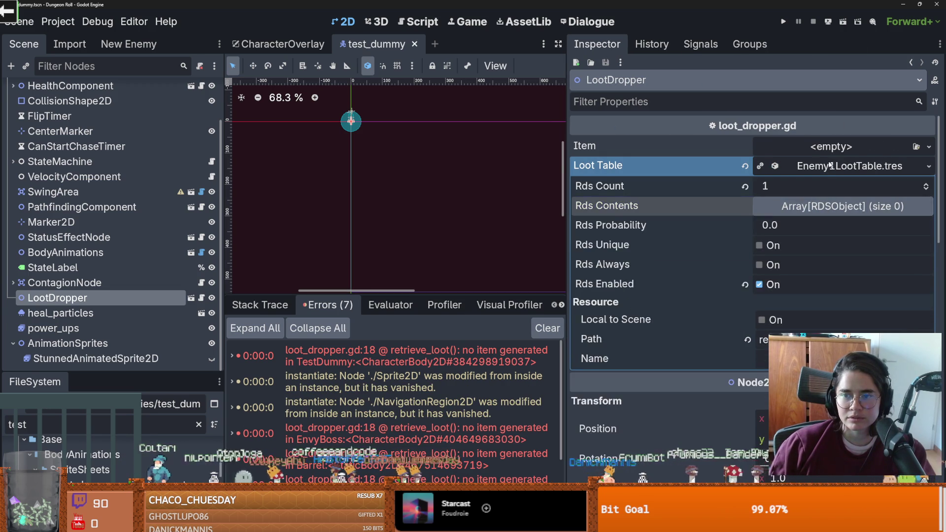
click(831, 165)
key(ctrl+s)
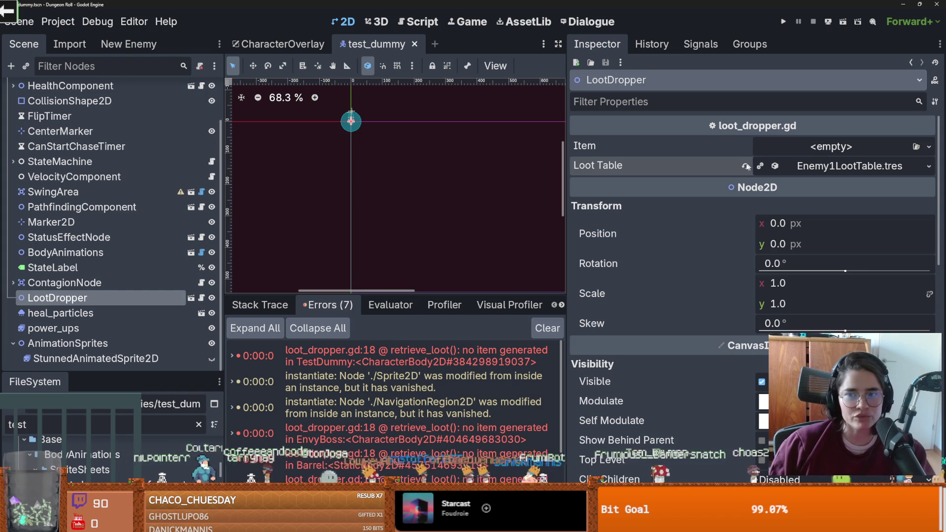
- Show Enemy1LootTable.tres in the FileSystem and check its contents array
click(792, 167)
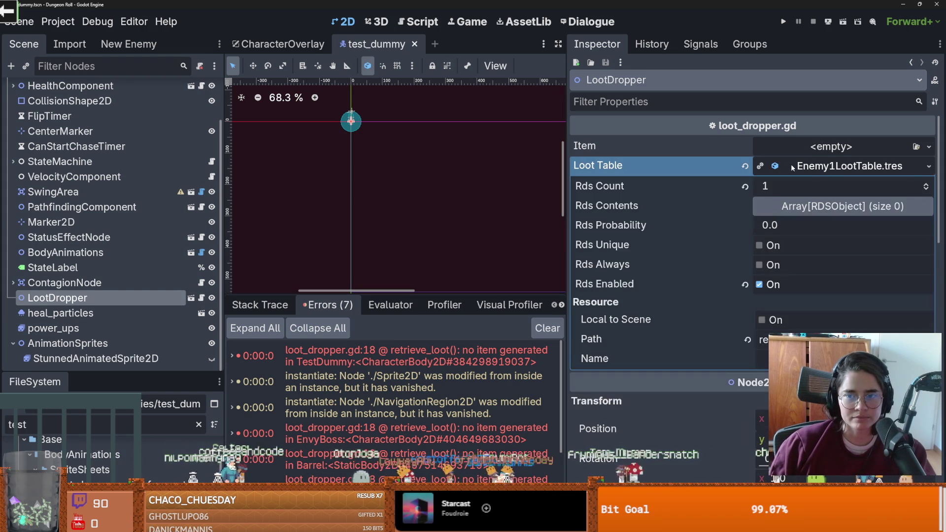
click(929, 166)
click(867, 327)
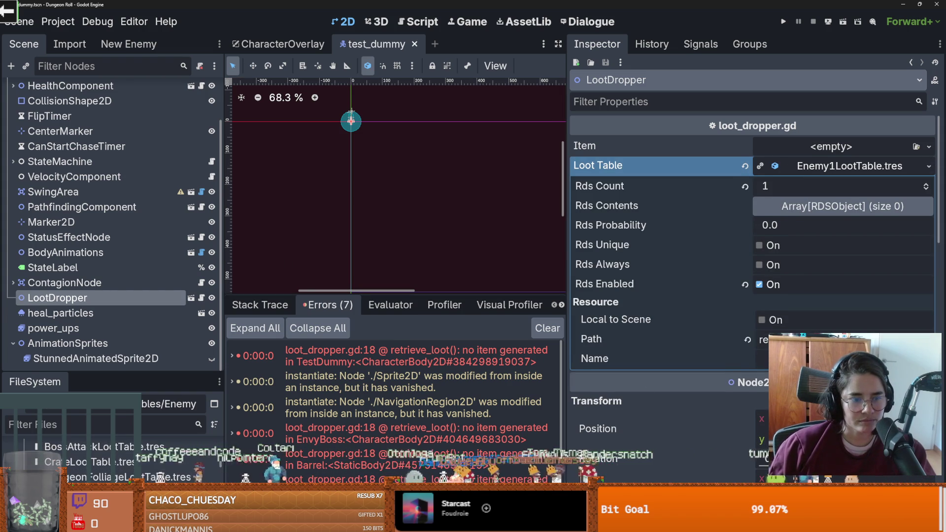
click(847, 166)
click(848, 166)
- Run the game to reproduce the errors, then jump to loot_dropper.gd line 18
click(782, 21)
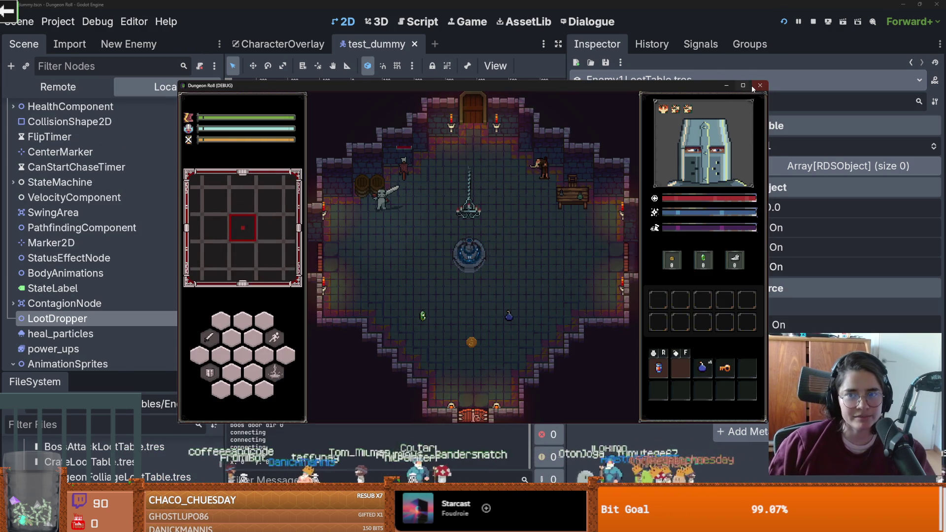
click(758, 86)
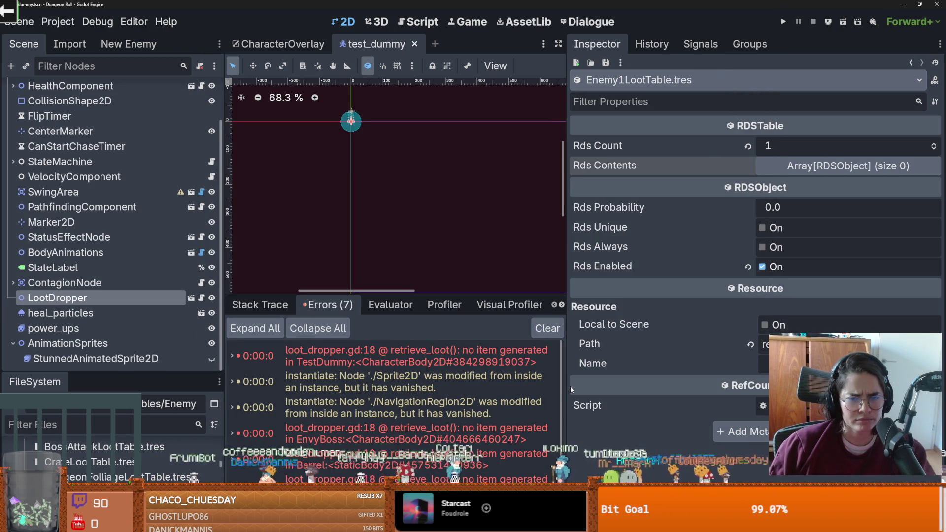
drag(565, 387, 737, 388)
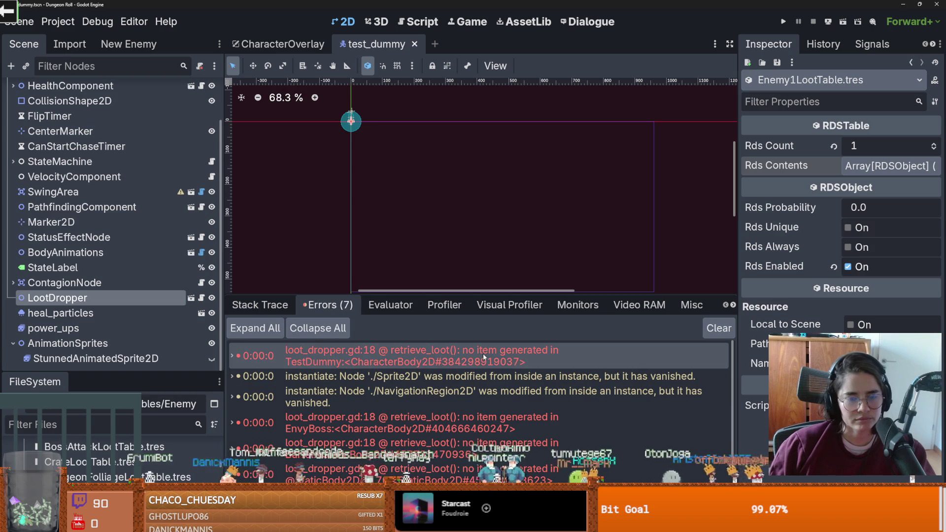
double_click(457, 364)
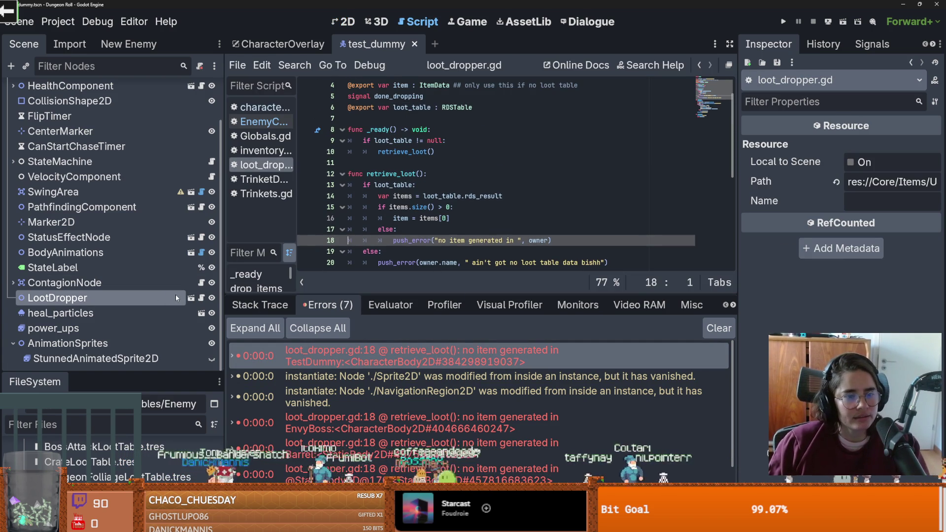
scroll(191, 299, up, 3)
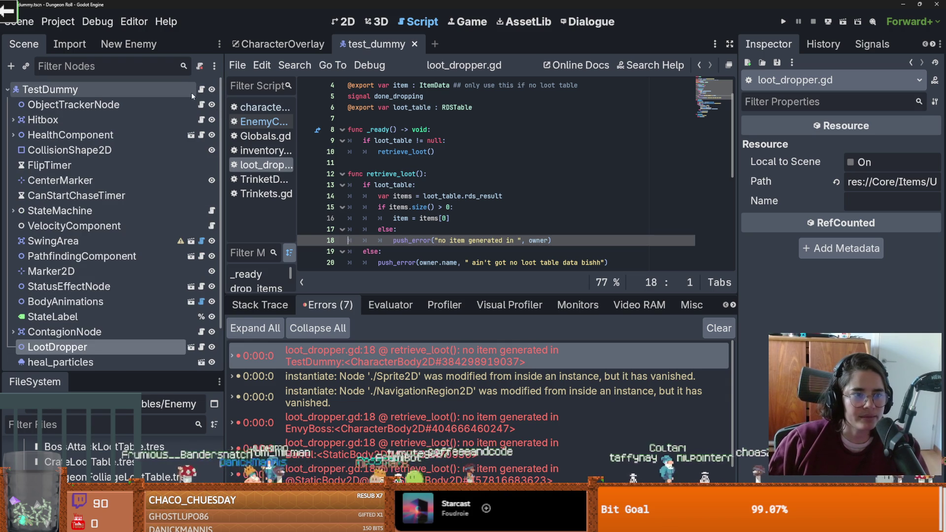
- Clear the test_dummy LootDropper's Loot Table and save the scene
scroll(163, 295, down, 3)
click(159, 298)
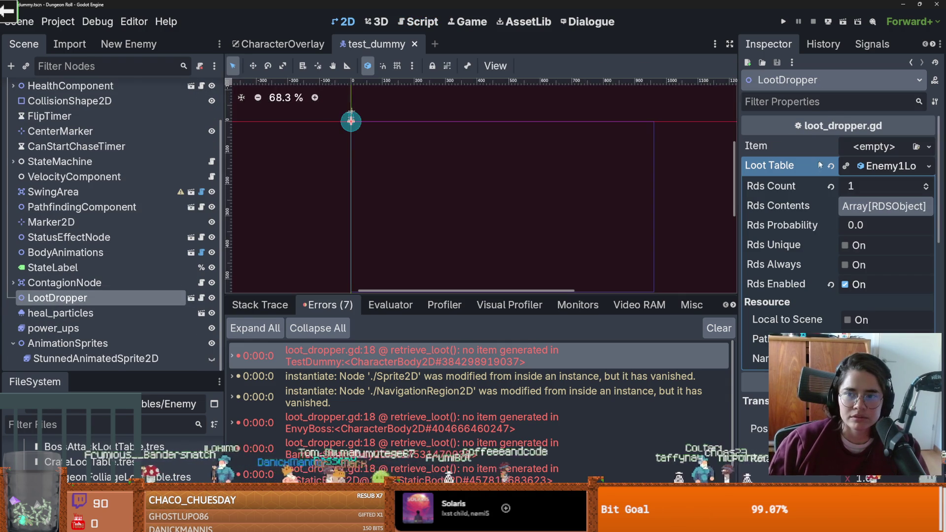
click(832, 166)
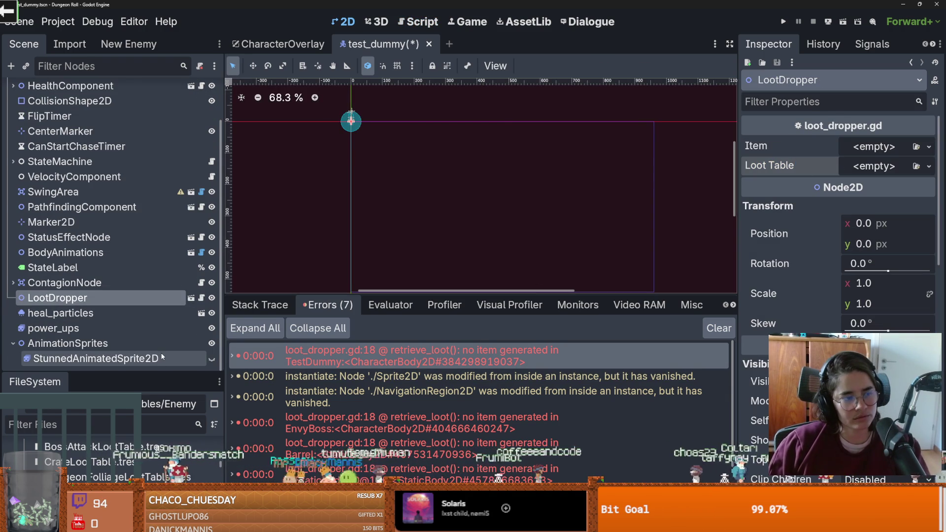
key(ctrl+s)
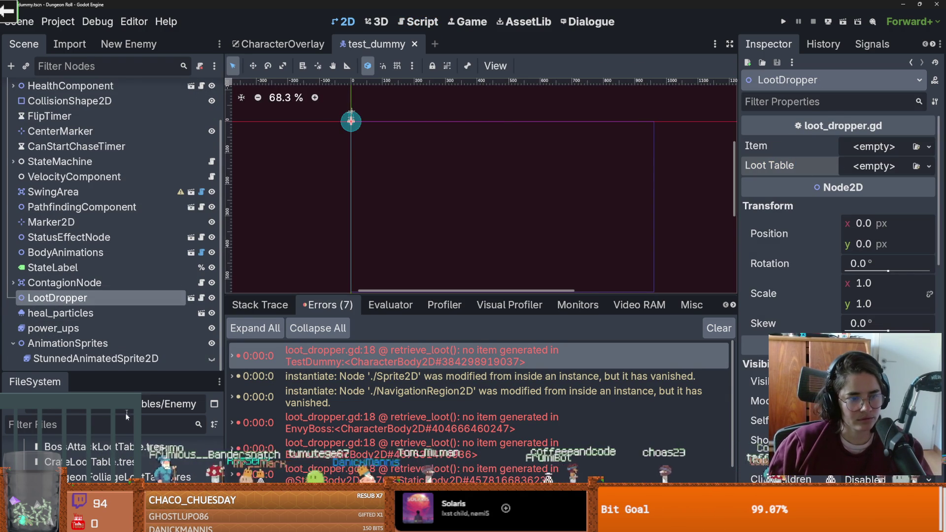
- Filter FileSystem for 'enemy', inspect Enemy1LootTable.tres, and open enemy_base_scene.tscn
text(enemy)
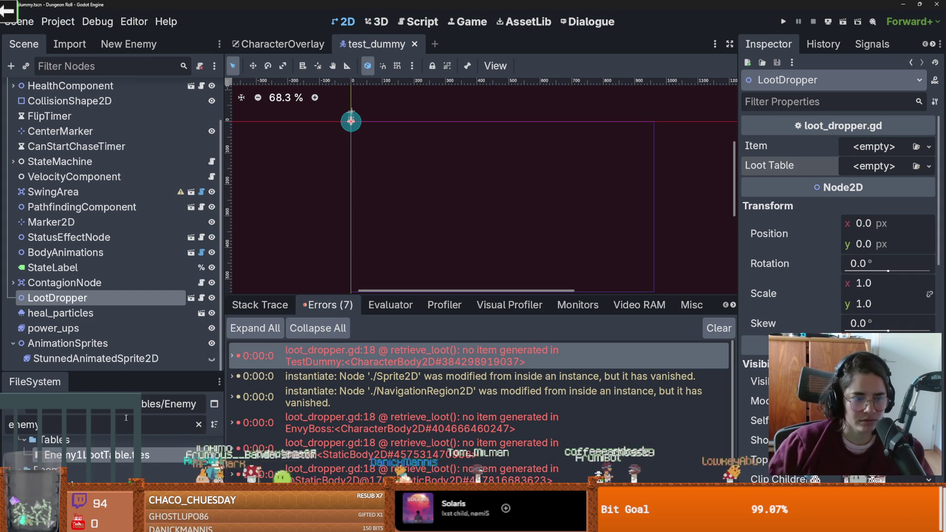
click(128, 457)
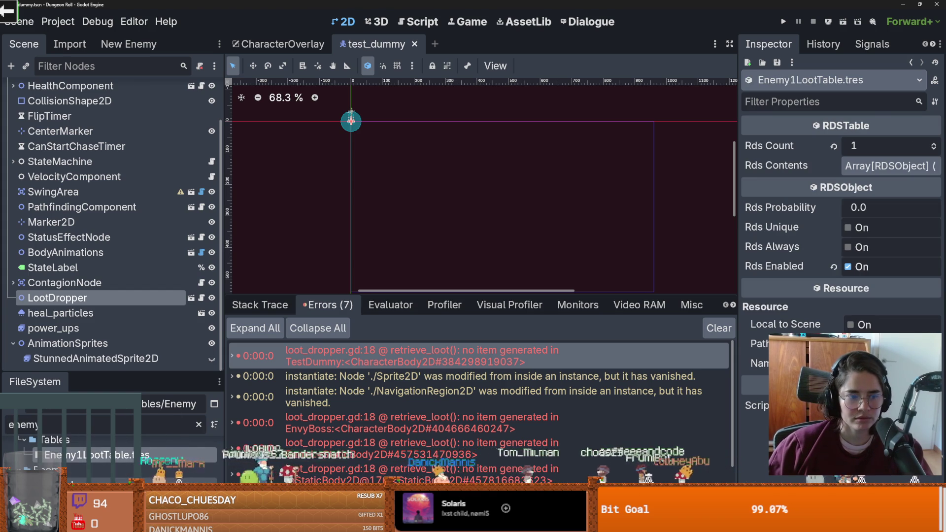
drag(113, 373, 113, 137)
scroll(131, 386, up, 5)
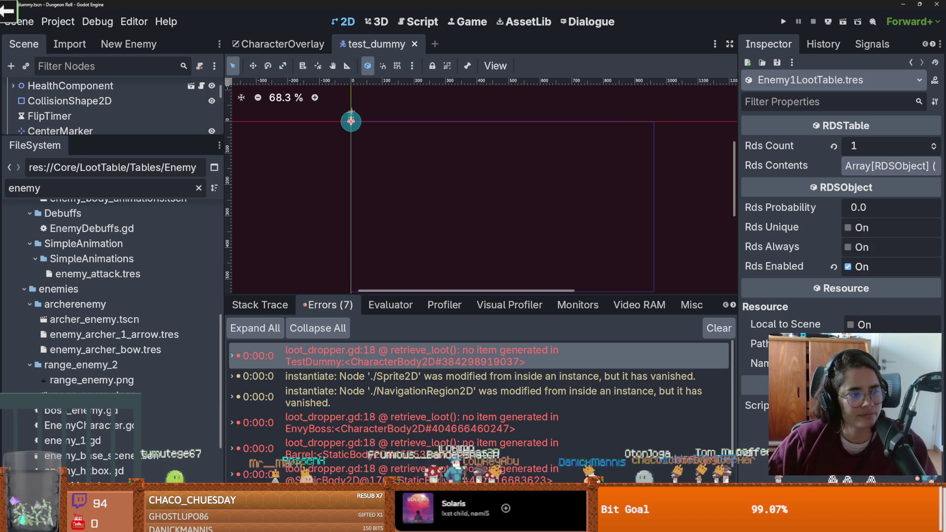
scroll(183, 391, down, 5)
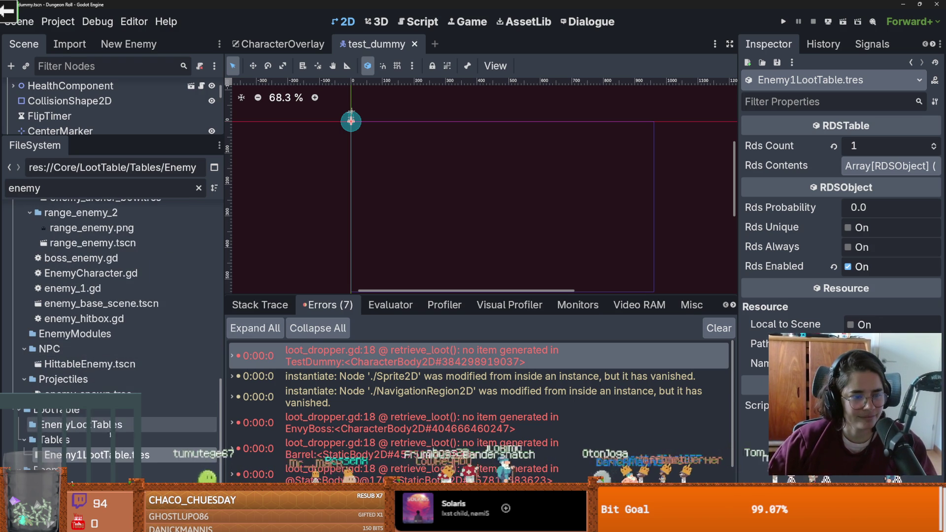
scroll(106, 434, up, 1)
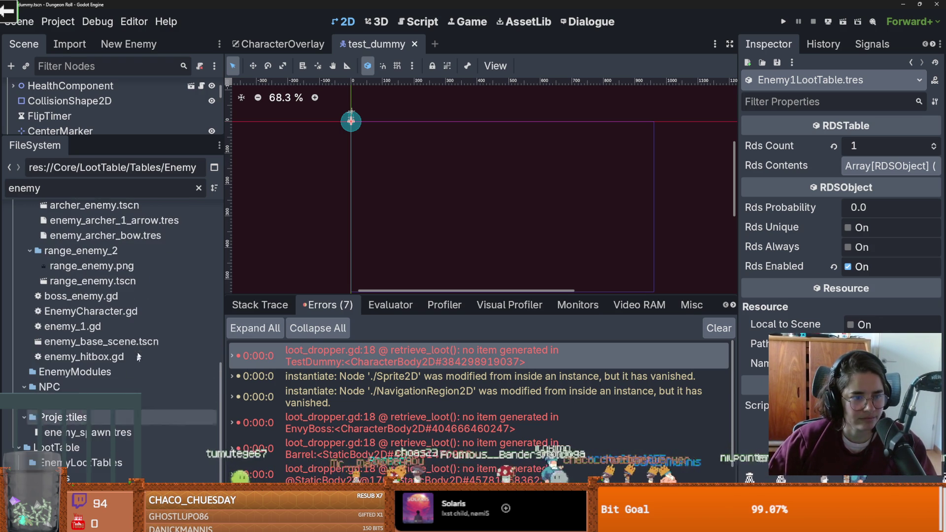
double_click(101, 342)
drag(125, 137, 123, 434)
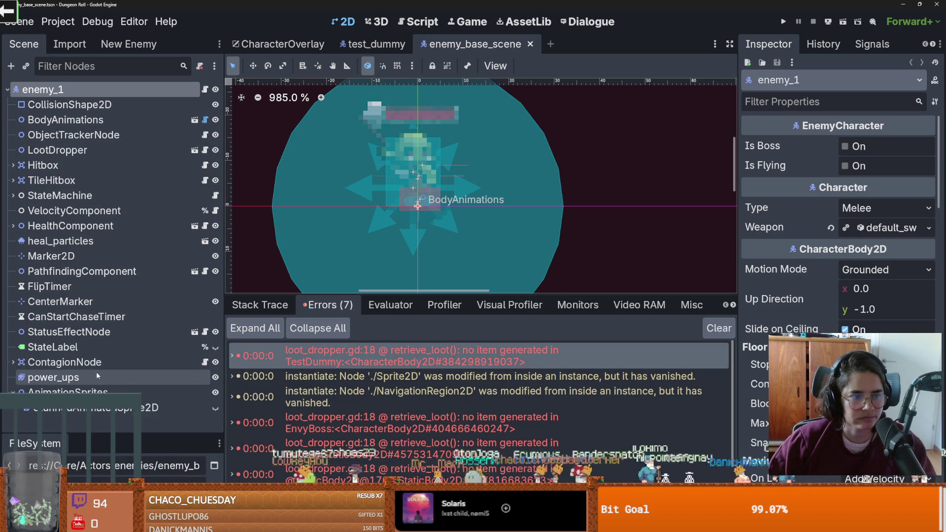
- Clear the enemy base scene's LootDropper Loot Table, then save and test-run the game
click(56, 149)
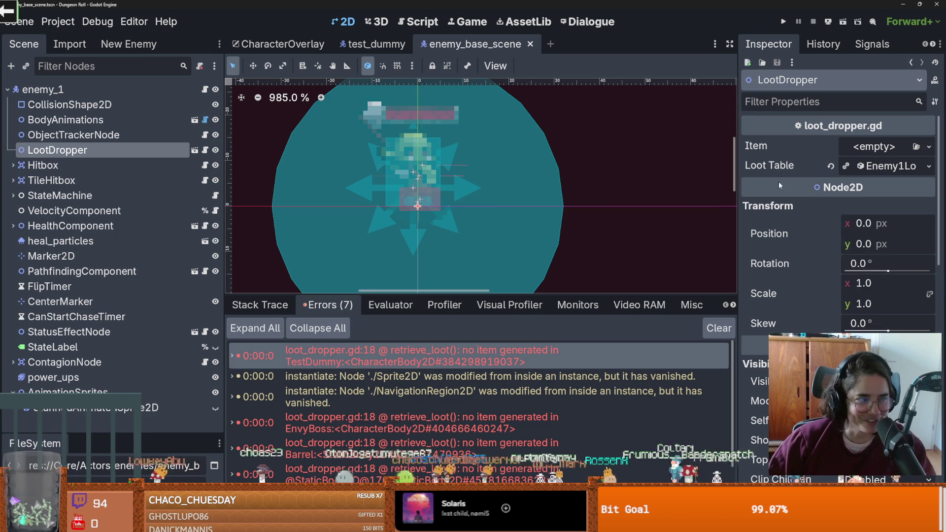
click(831, 166)
key(F5)
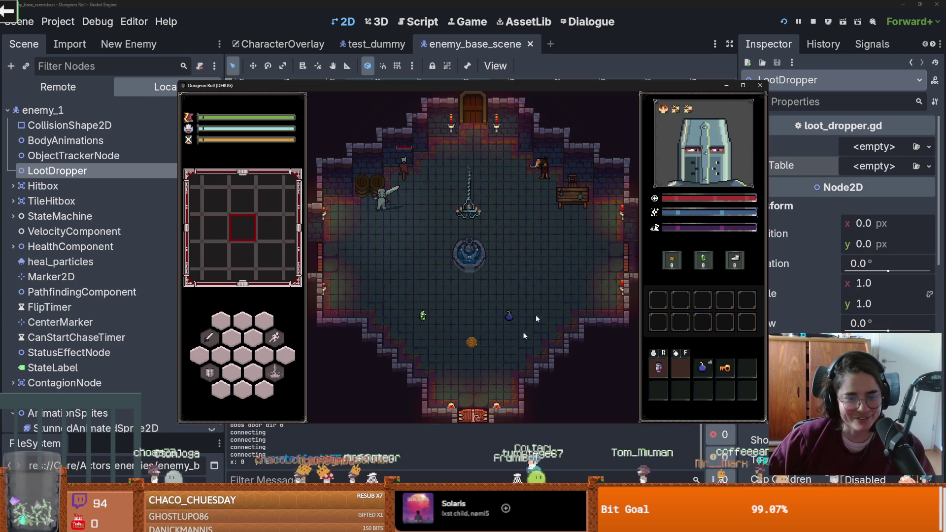
click(758, 86)
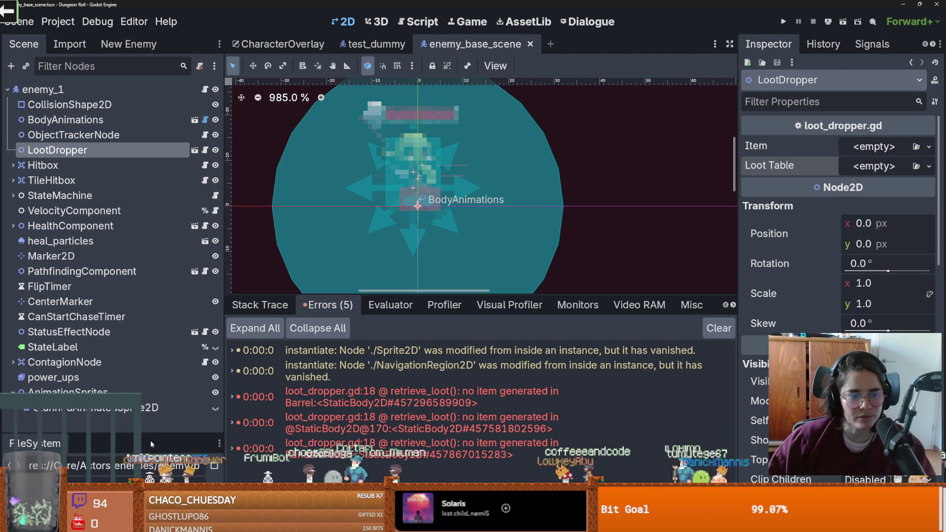
drag(173, 419, 133, 285)
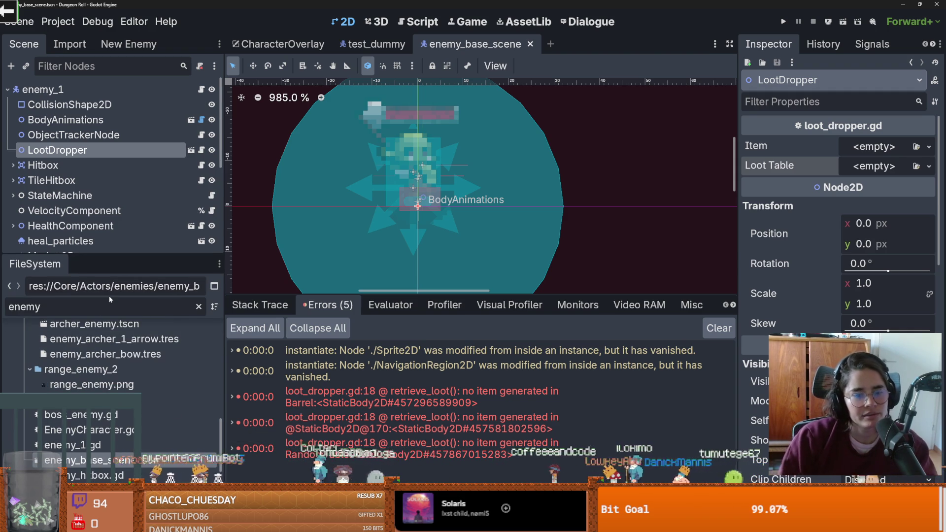
double_click(106, 301)
- Open the barrel scene, clear its LootDropper's Loot Table, and save it
text(barrel)
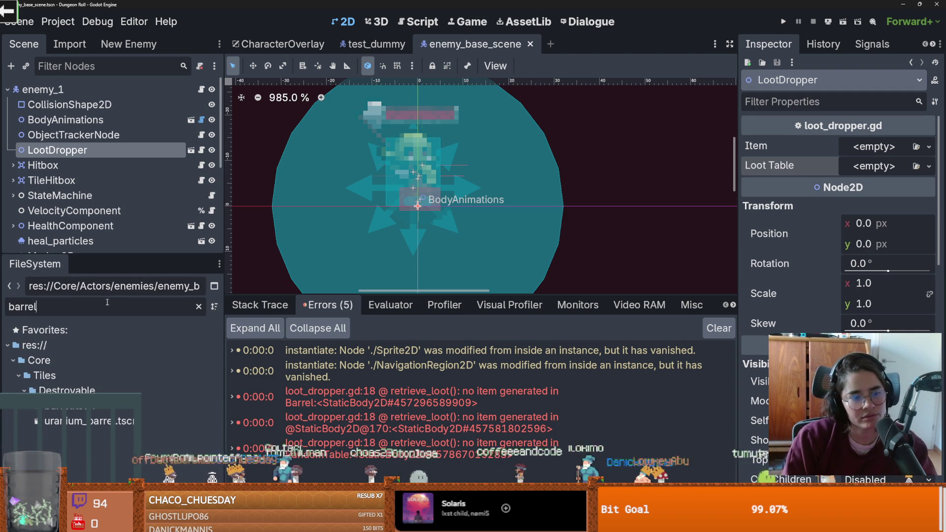
double_click(74, 406)
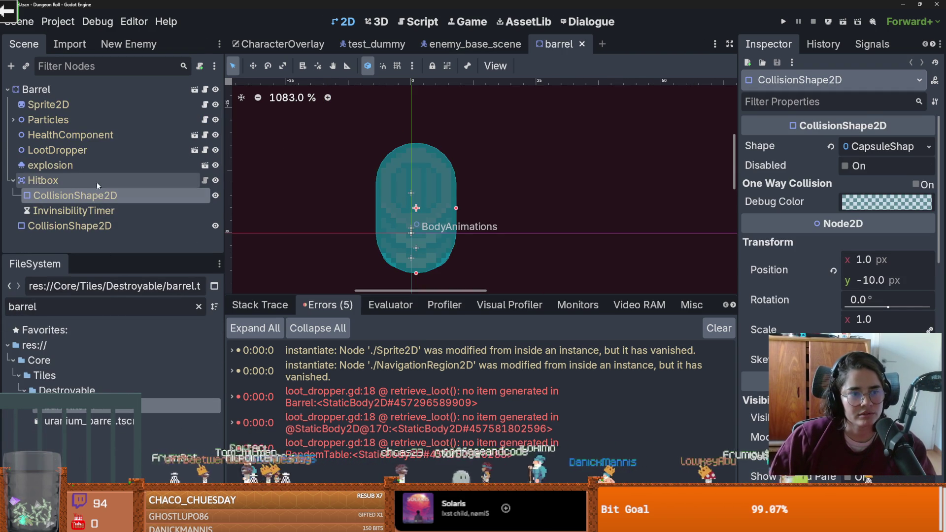
click(50, 150)
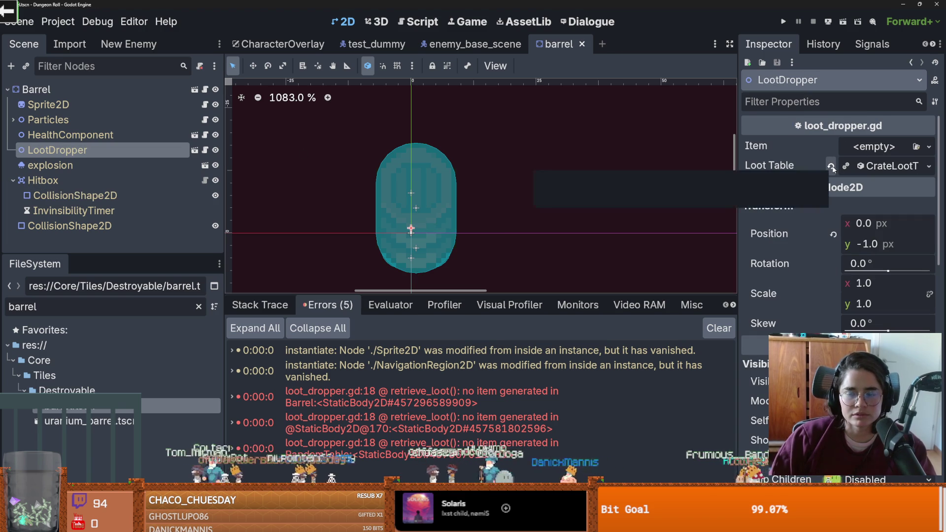
key(ctrl+s)
- Filter for 'random' and open the random_table scene's LootDropper node
double_click(126, 305)
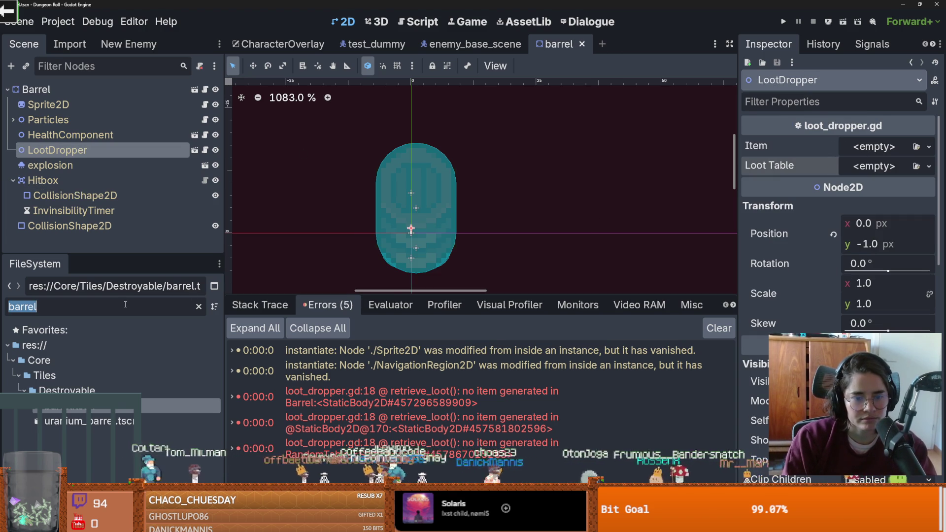
text(random)
double_click(99, 406)
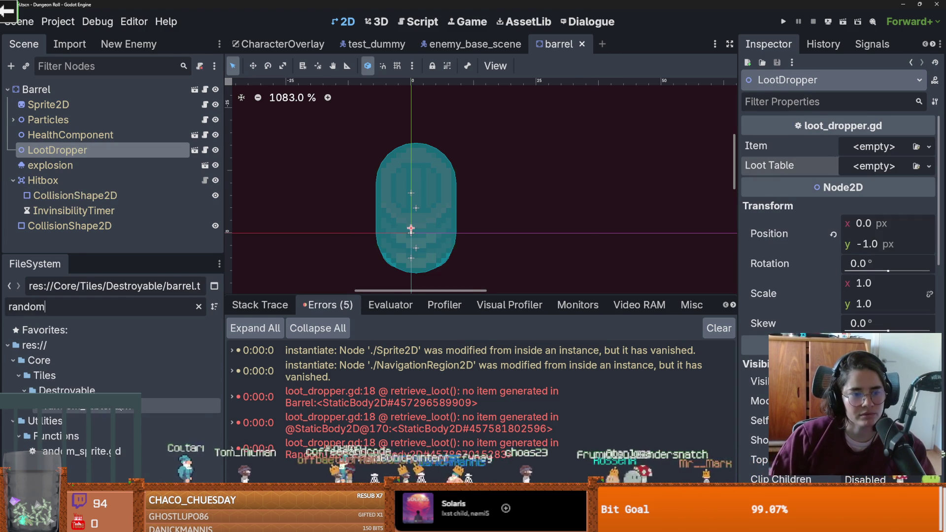
scroll(113, 196, down, 1)
click(74, 165)
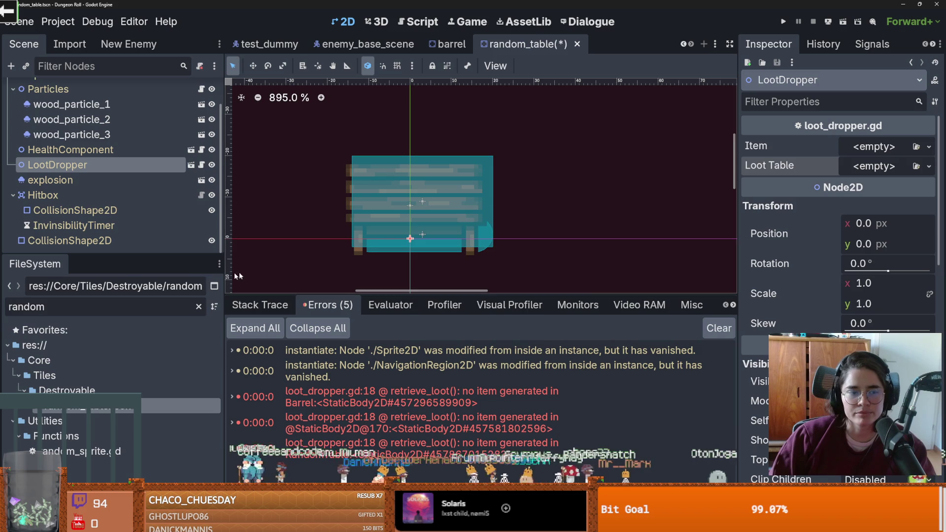
- Filter for 'table' and open the bigger_table scene's LootDropper node
double_click(135, 311)
text(table)
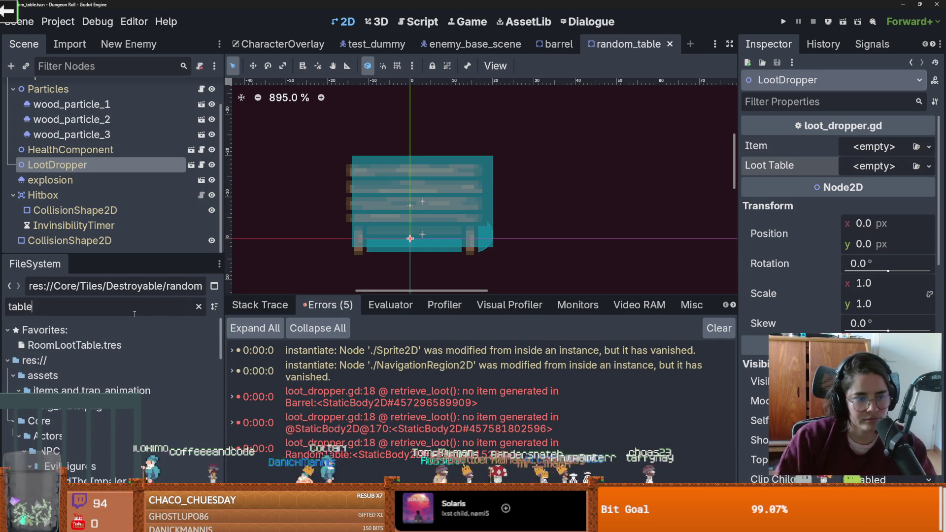
scroll(109, 464, down, 10)
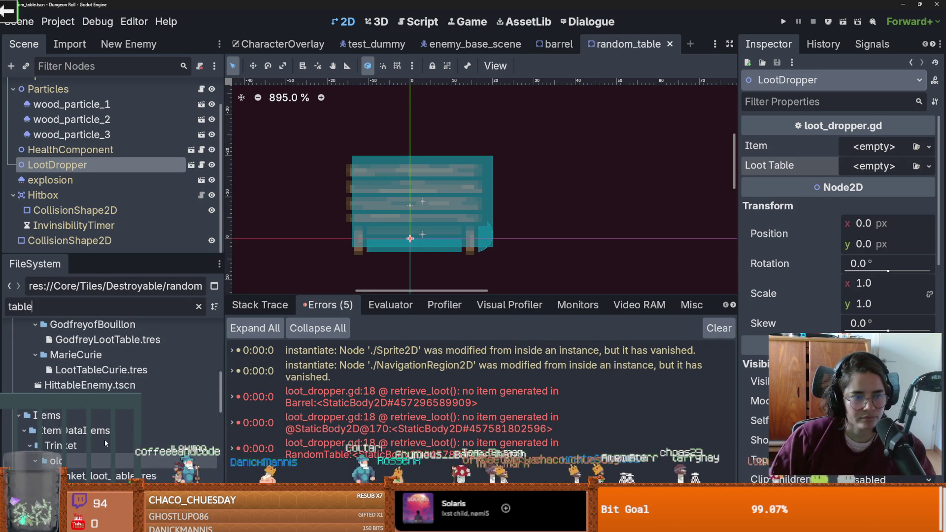
scroll(104, 439, up, 1)
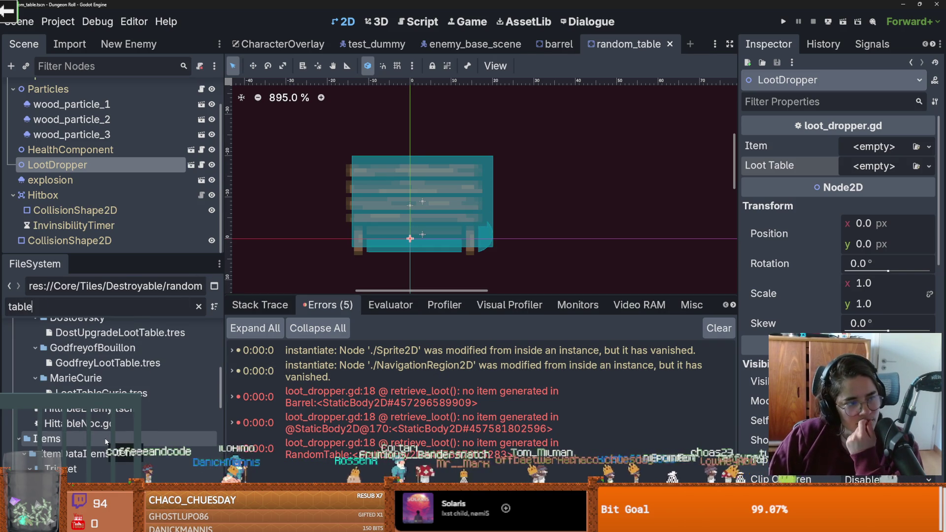
scroll(146, 422, up, 2)
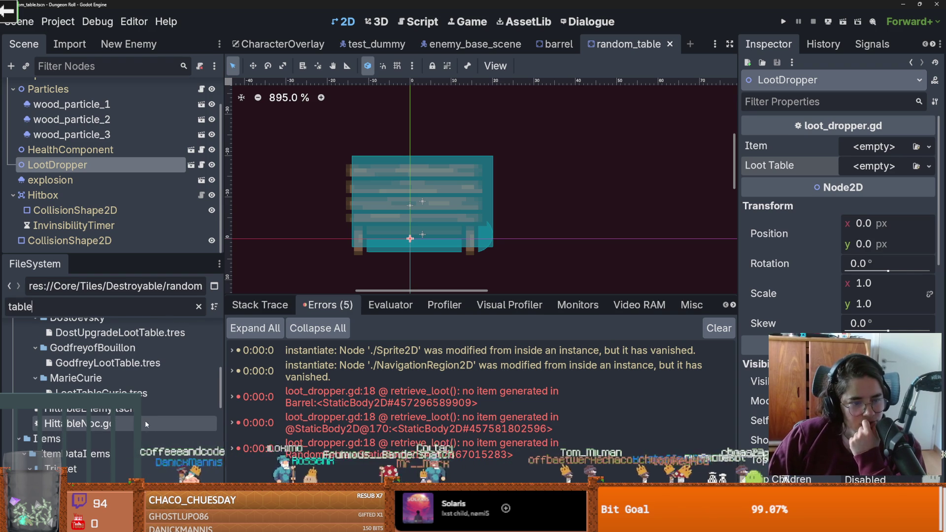
scroll(145, 421, down, 10)
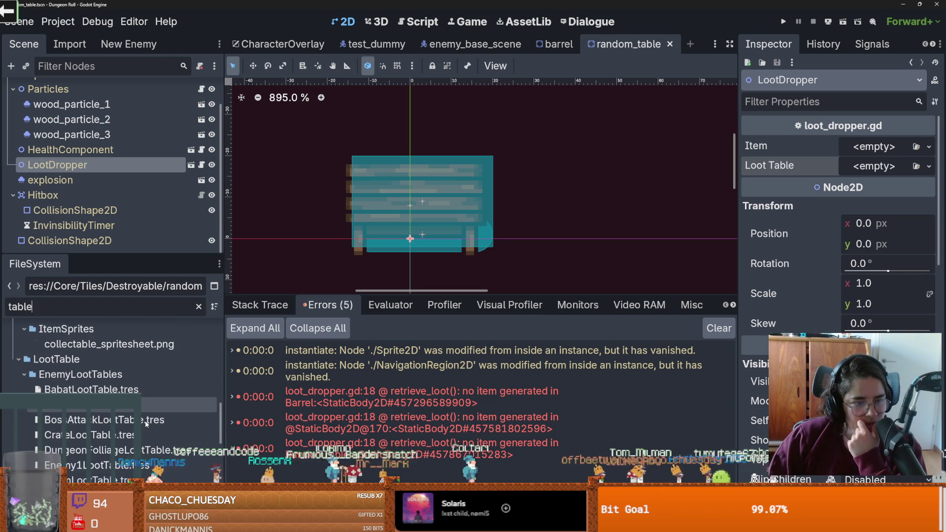
scroll(145, 421, up, 5)
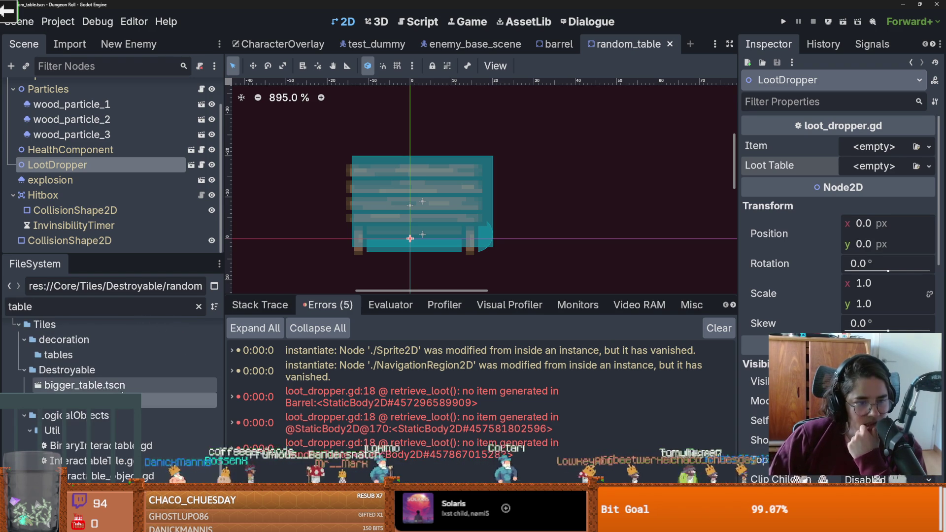
double_click(123, 387)
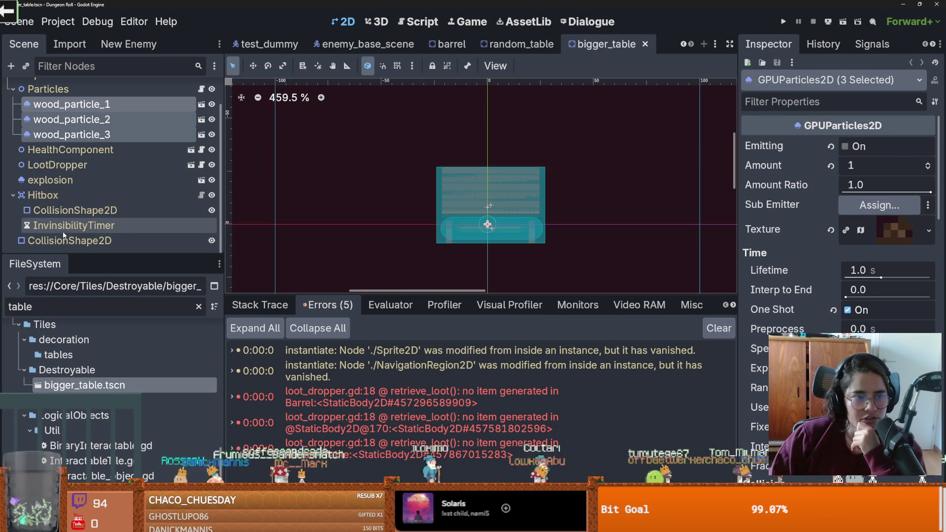
click(74, 166)
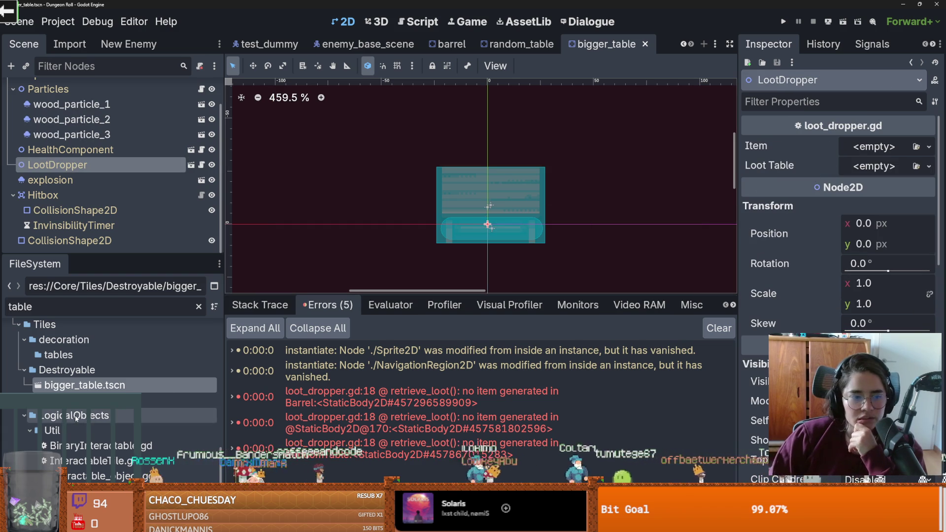
- Open the crate scene, save it with an empty LootDropper Loot Table, and run the game
double_click(85, 307)
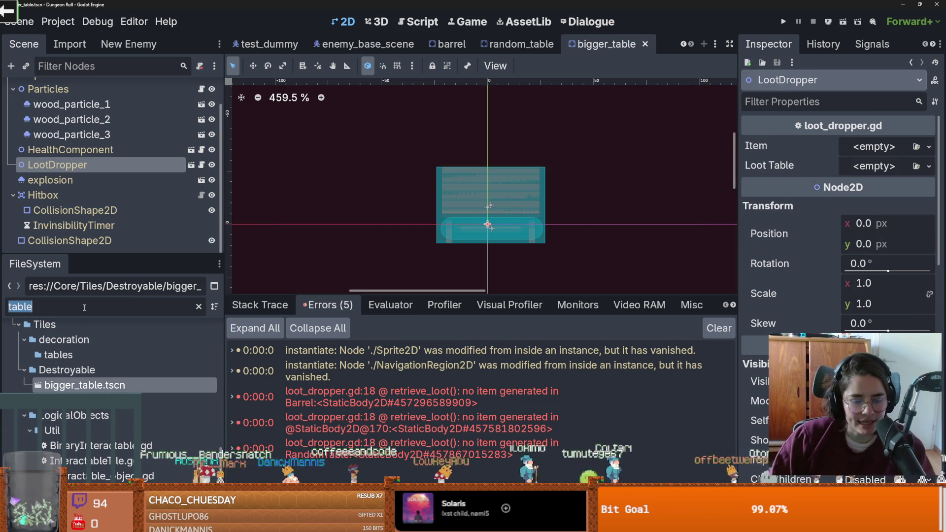
text(crate)
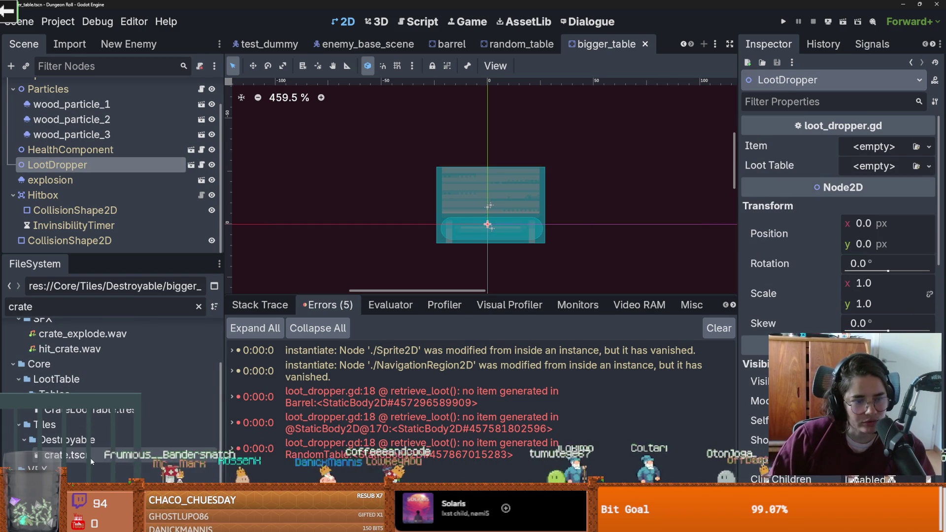
double_click(91, 456)
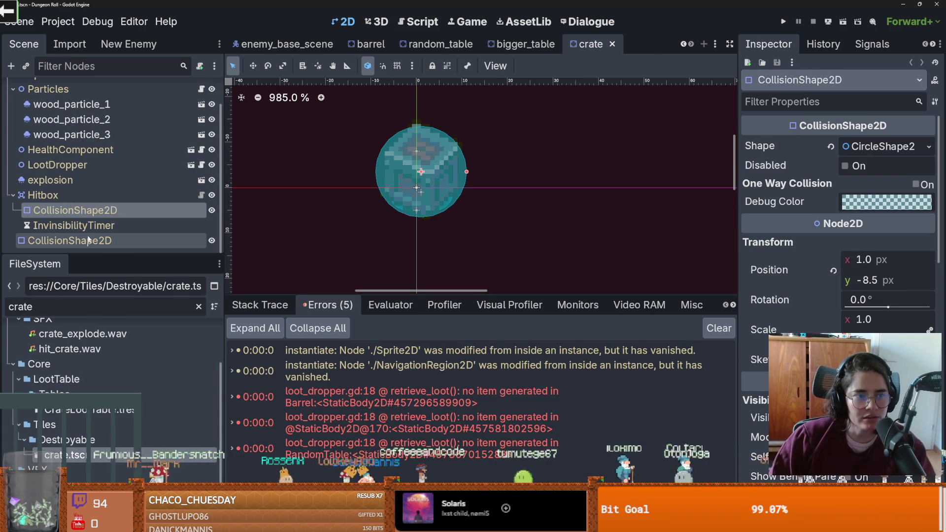
click(54, 166)
key(ctrl+s)
click(783, 21)
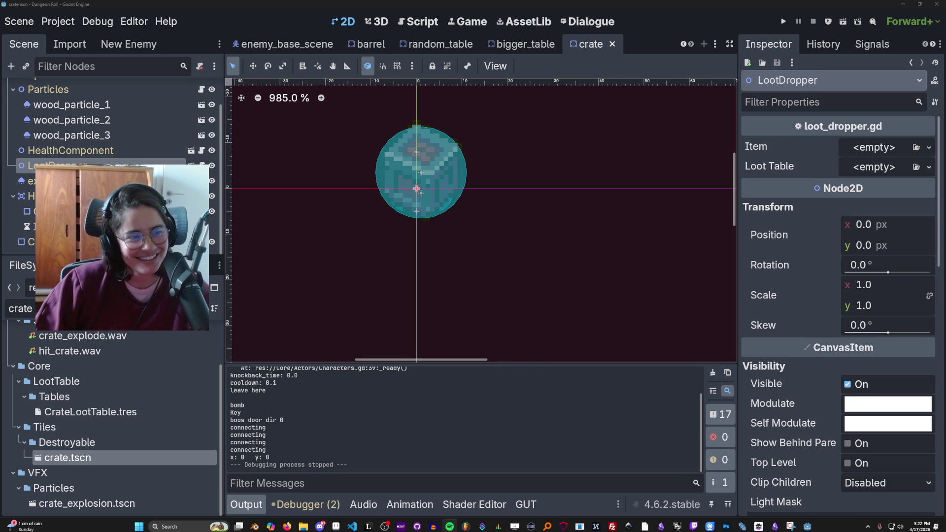
- Pan the 2D viewport to centre the crate
scroll(412, 293, up, 1)
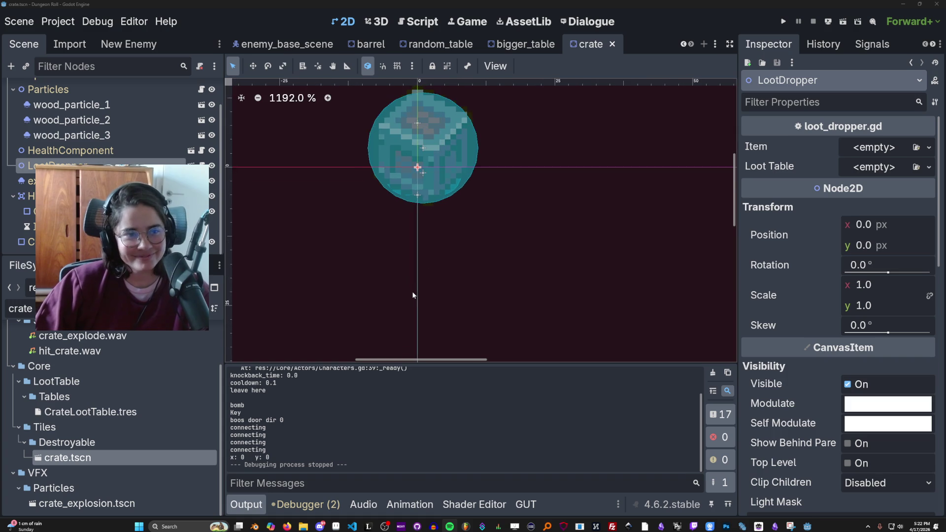
drag(411, 289, 417, 324)
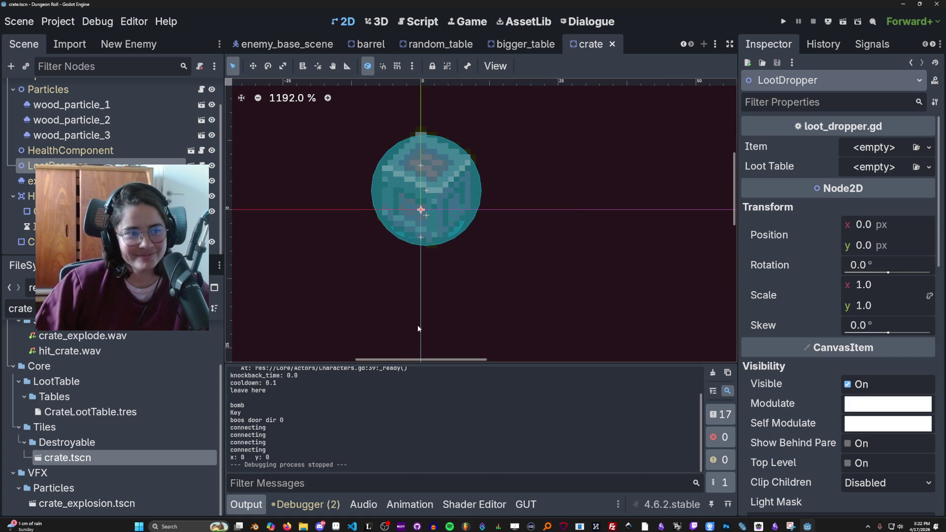
- Run the game, walk the knight to collect the potion, coin and items, then stop
click(783, 22)
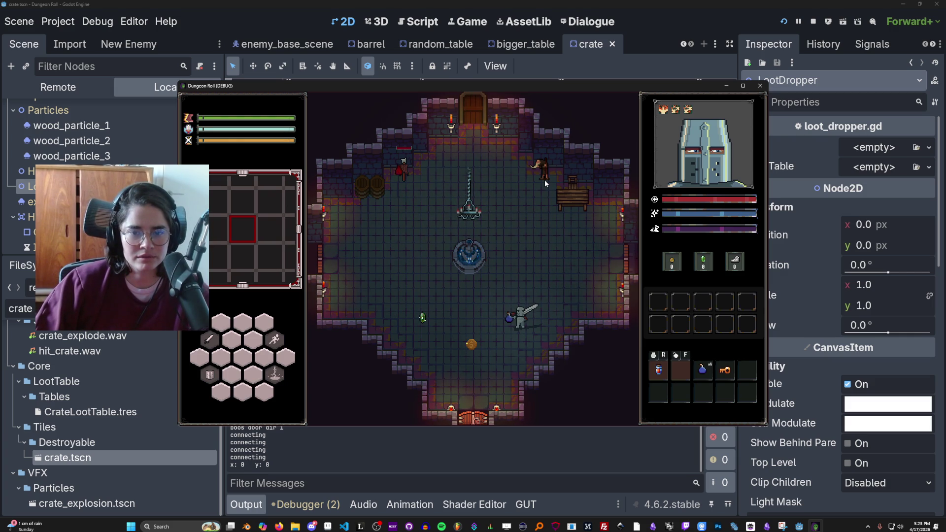
key(w)
key(a)
key(w)
key(d)
key(w)
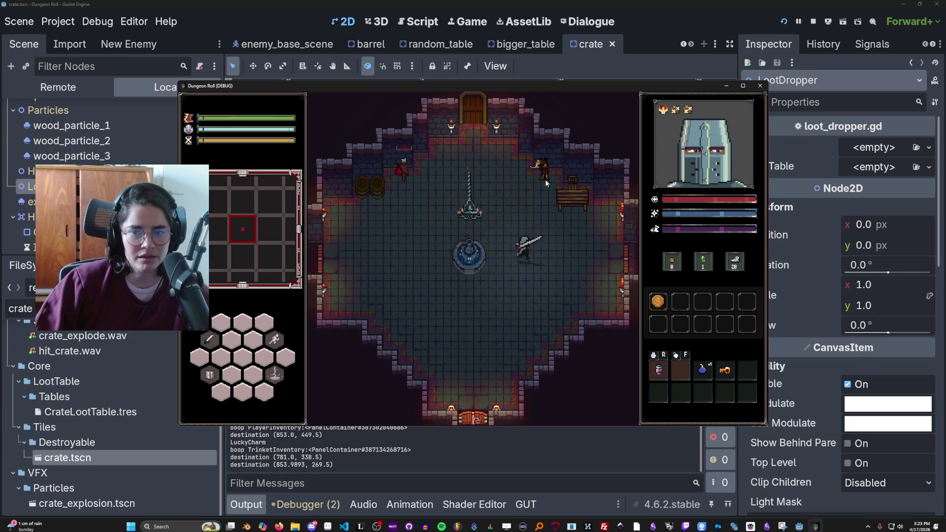
click(760, 85)
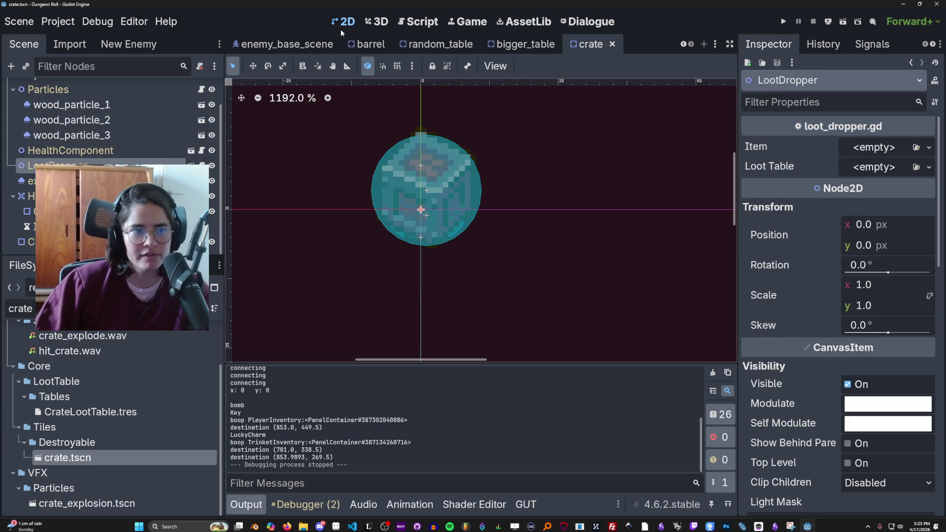
- Set the CharacterOverlay FootStepsAmountLabel text to 20 and save the scene
click(679, 45)
click(679, 46)
click(278, 44)
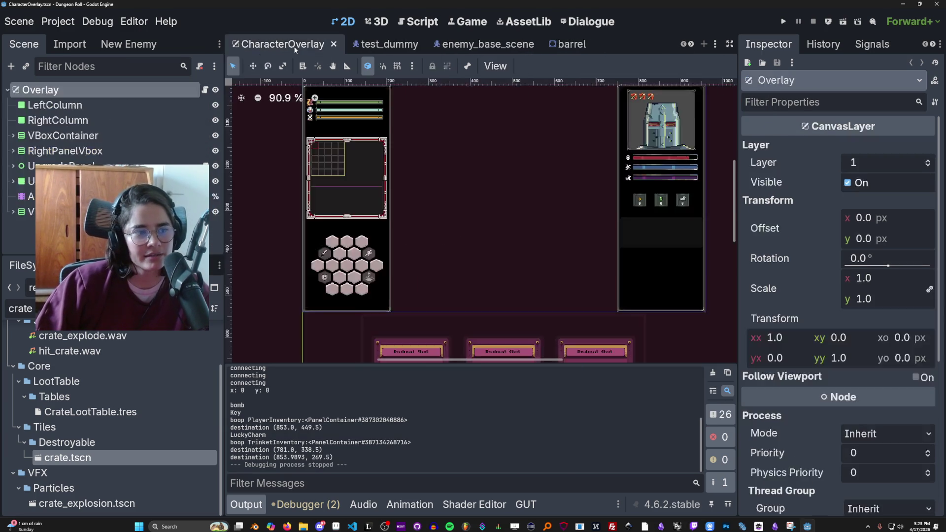
scroll(662, 207, down, 1)
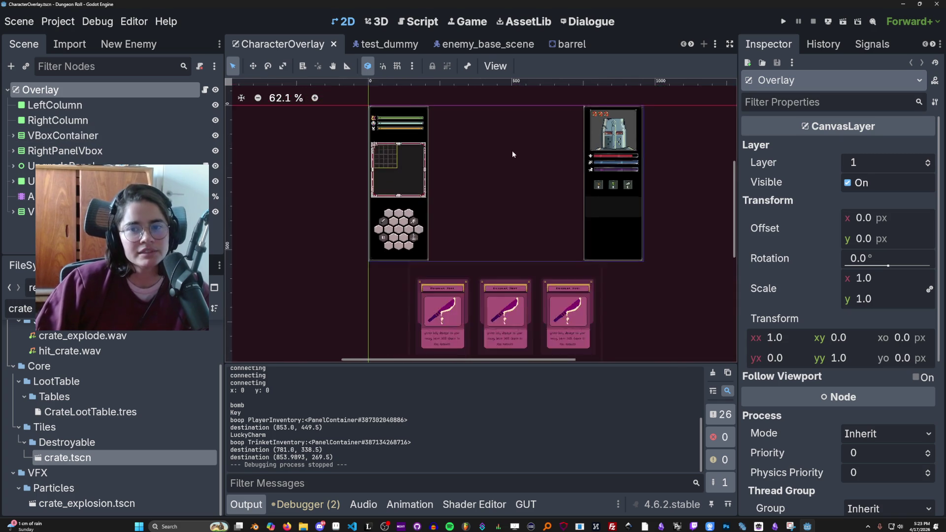
scroll(661, 207, up, 5)
click(662, 206)
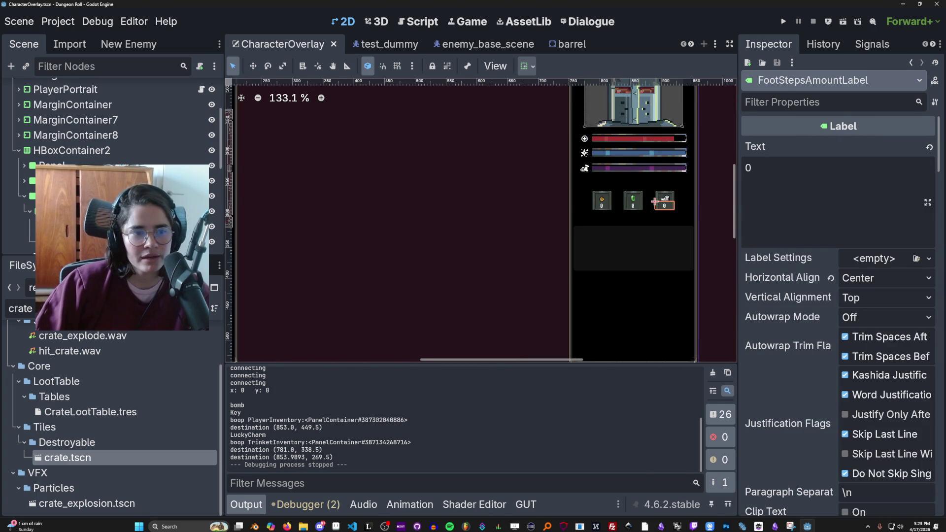
click(803, 179)
text(20)
key(ctrl+s)
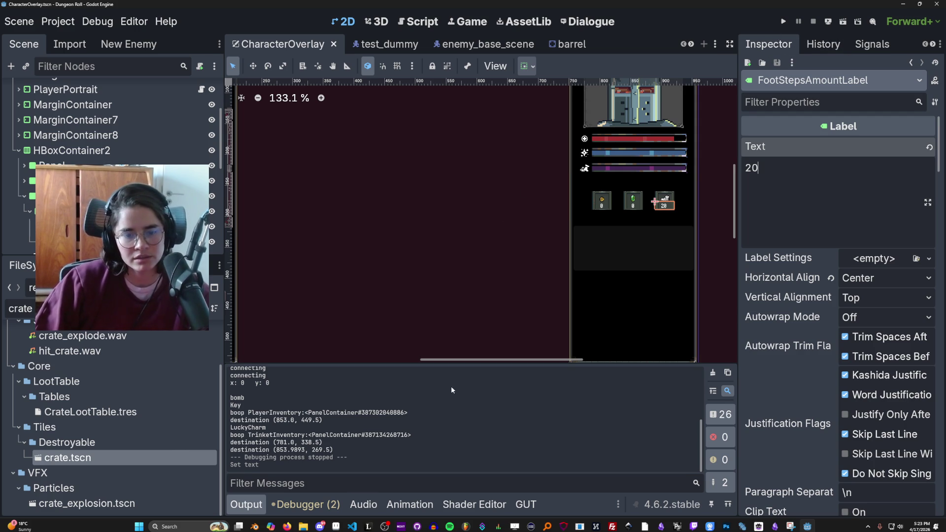
click(418, 527)
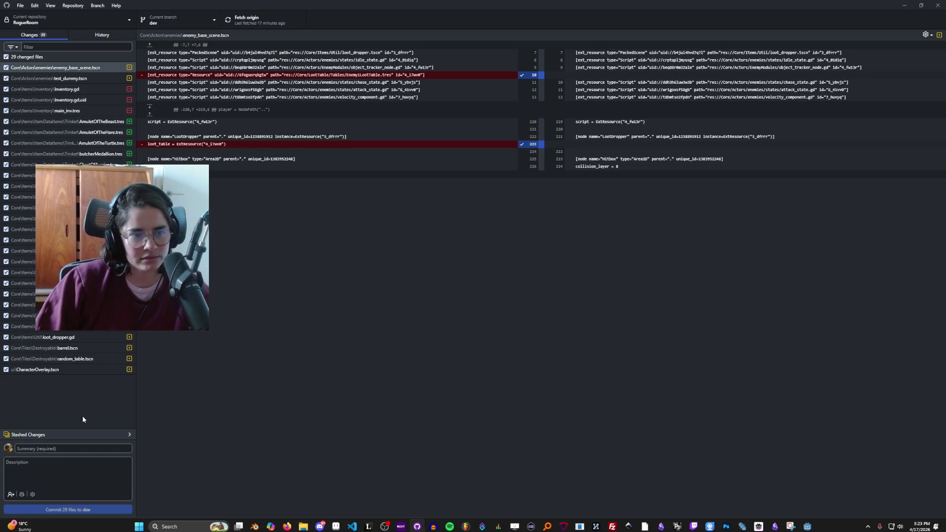
- Commit 29 files to dev as 'deleted last of errors from delete items' and push to origin
click(95, 448)
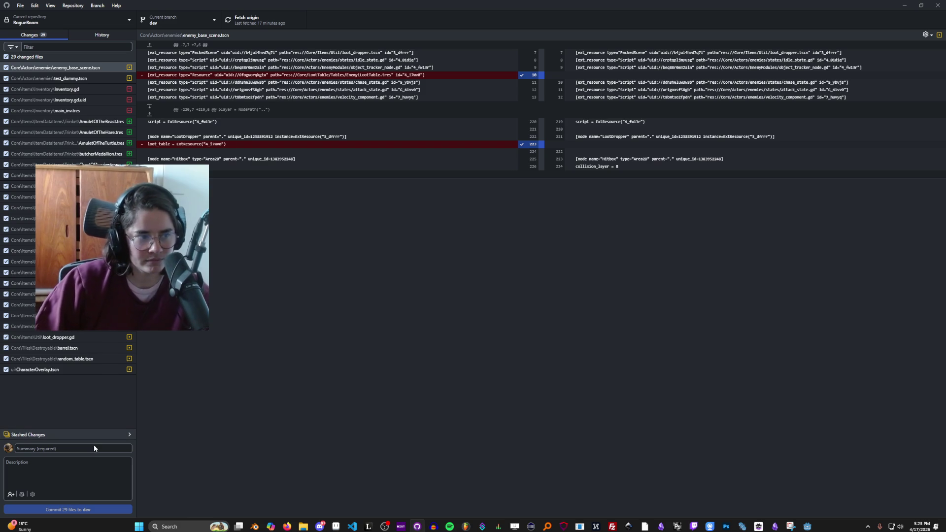
text(deleted last of)
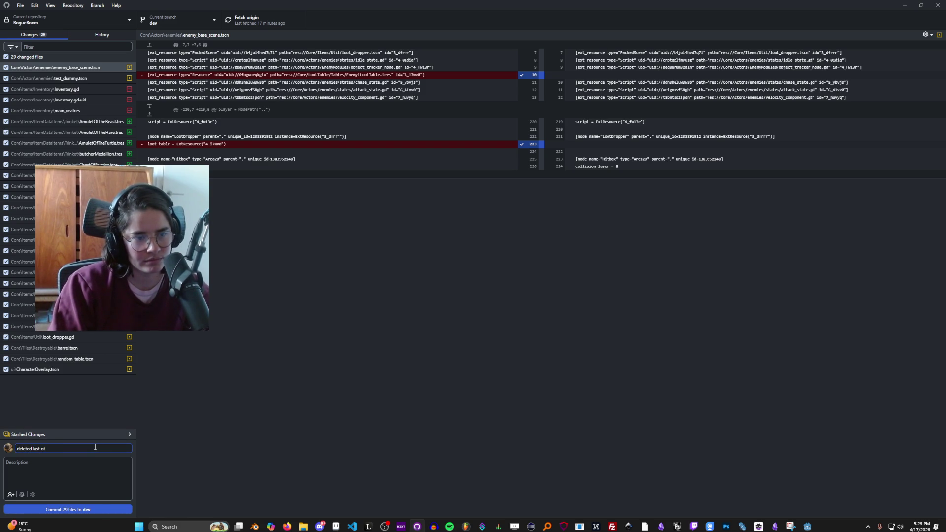
text( errors)
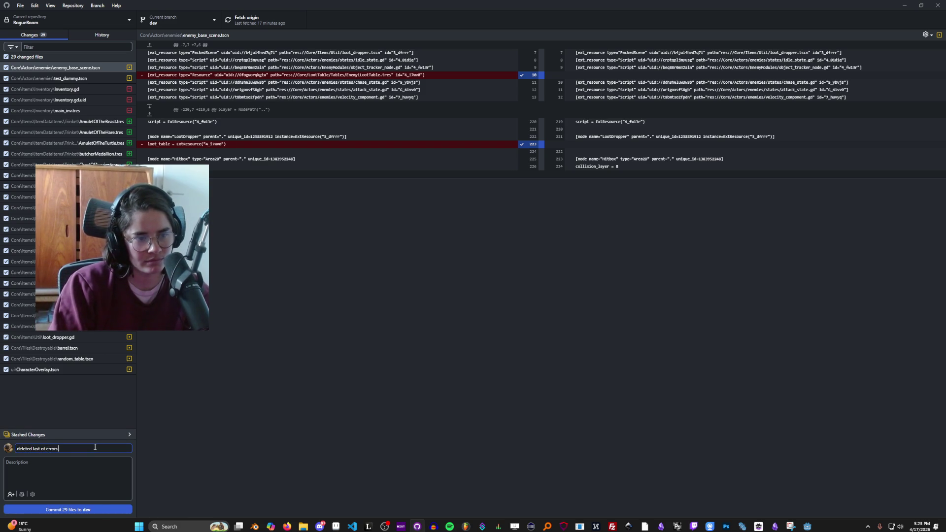
text( from delete)
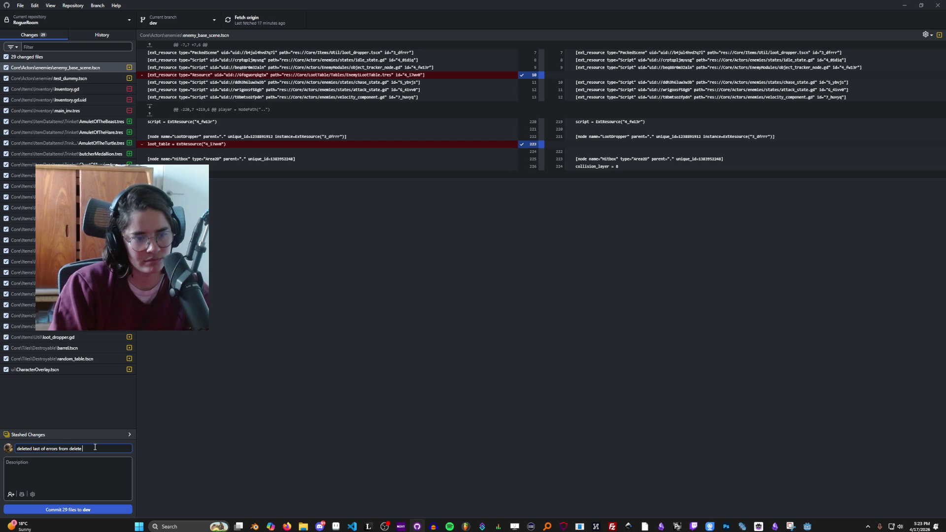
text( items)
click(90, 511)
click(246, 19)
- Review the damage levels, voices and crusader portrait commits in History
click(117, 34)
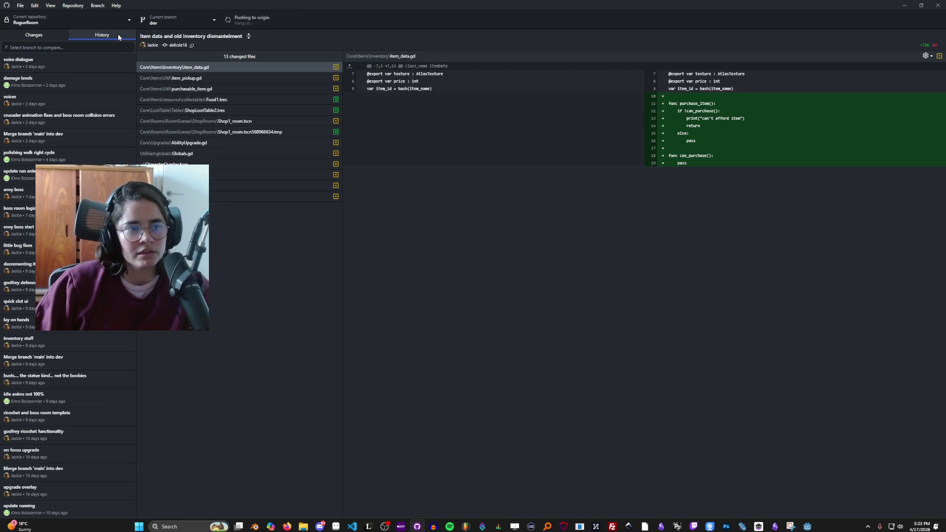
click(64, 89)
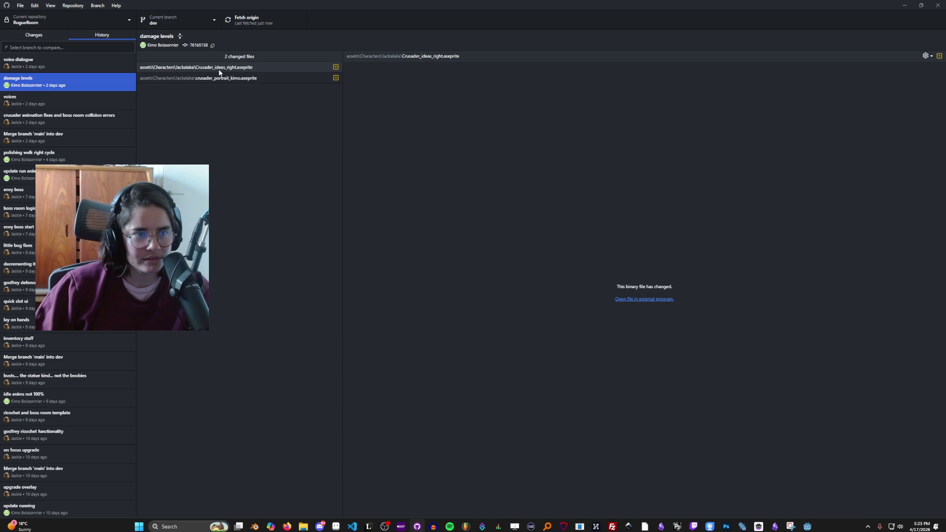
click(50, 98)
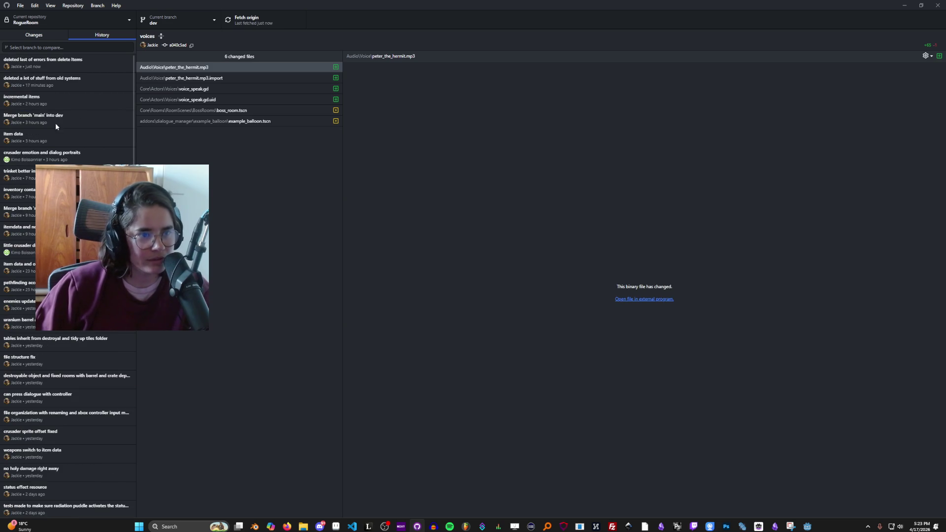
click(117, 153)
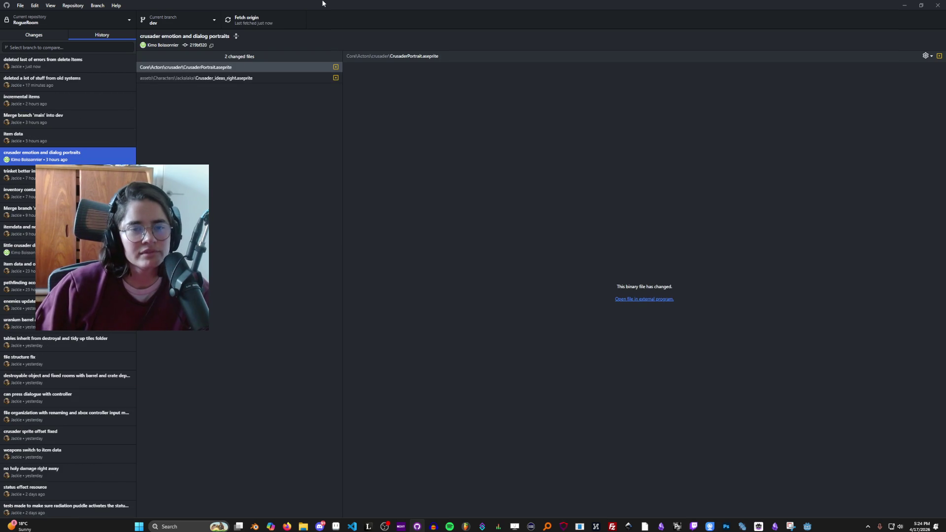
key(alt+Tab)
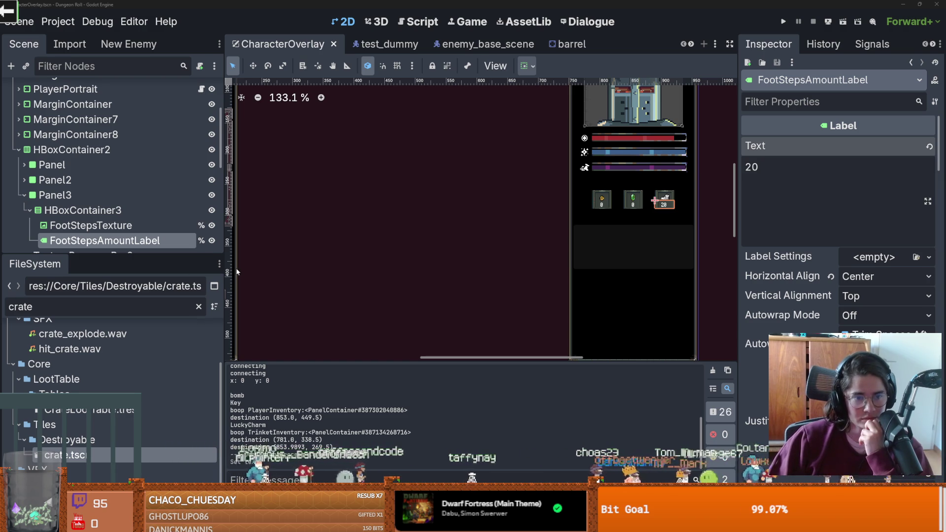
- Narrow the left docks to widen the scene view, then switch to the browser
mouse_move(223, 266)
mouse_down()
mouse_move(247, 269)
mouse_move(77, 263)
mouse_move(190, 270)
mouse_move(116, 283)
mouse_move(139, 287)
mouse_move(293, 290)
mouse_move(106, 286)
mouse_move(215, 284)
mouse_up()
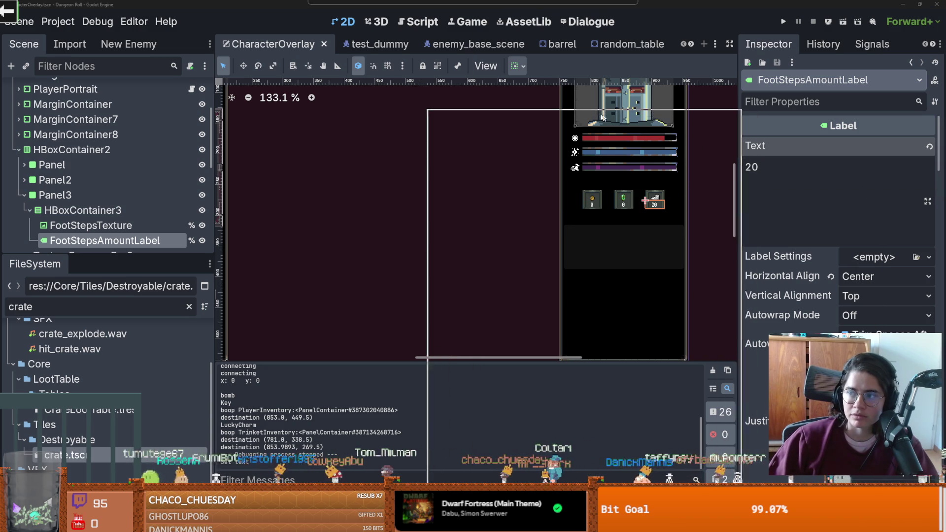
key(alt+Tab)
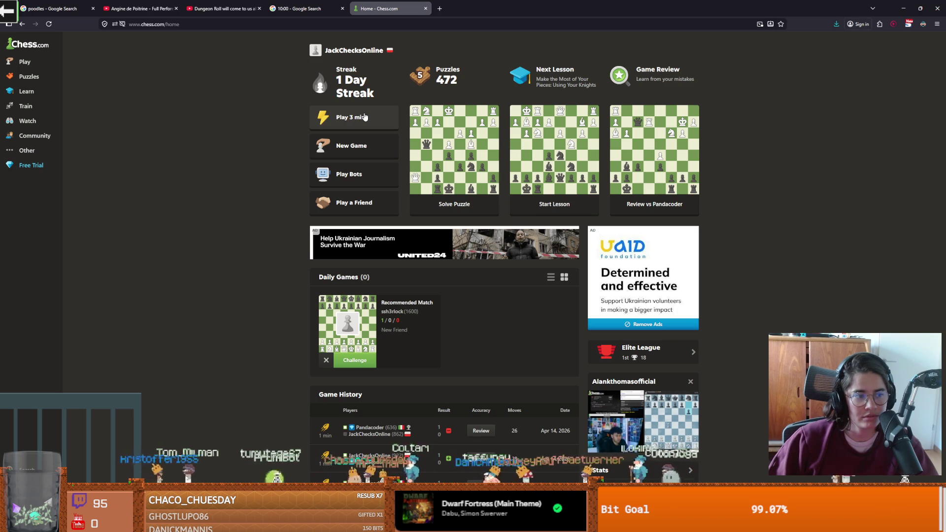
- Start a new 1-minute bullet game on Chess.com
click(360, 144)
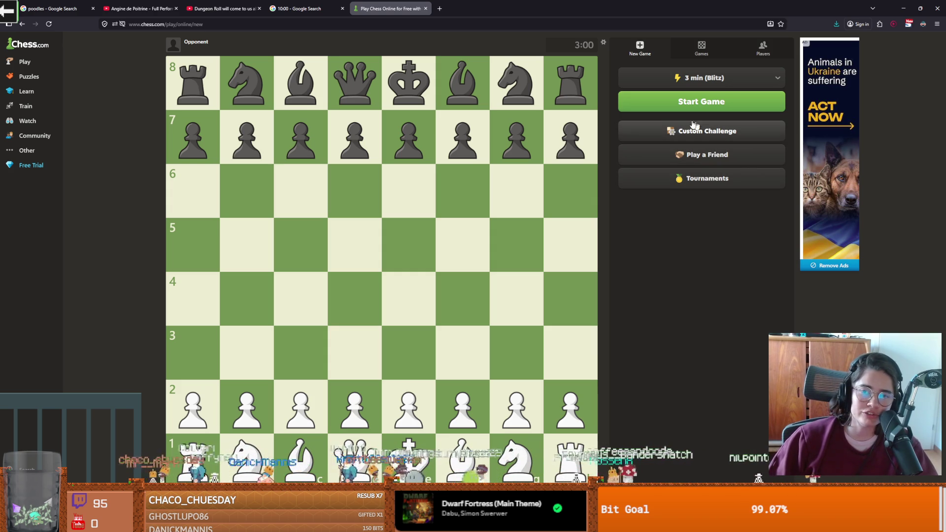
click(700, 77)
click(644, 148)
click(704, 102)
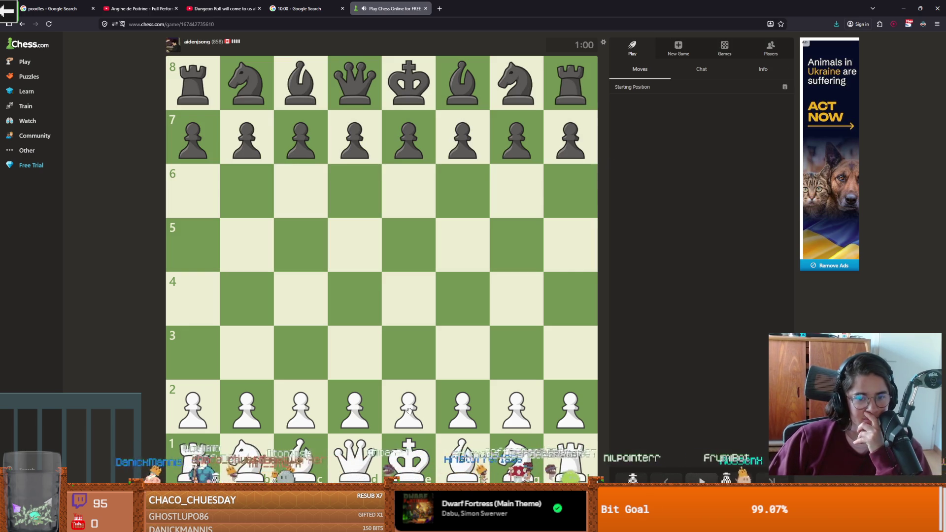
- Play e4, Nf3, exd5 and Qe2, then capture on c6, a8 and a7 with the queen
drag(409, 406, 409, 298)
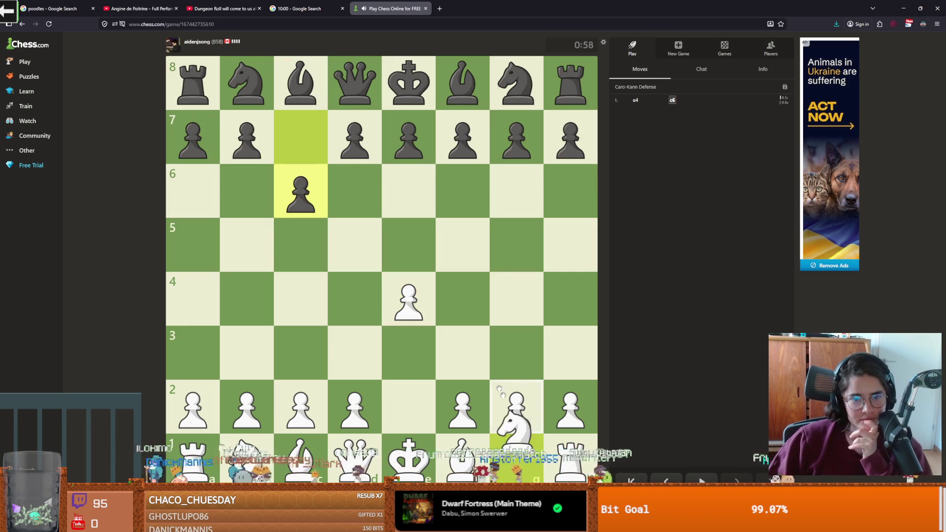
drag(507, 447, 462, 353)
mouse_move(462, 458)
mouse_down()
mouse_move(304, 304)
mouse_move(463, 458)
mouse_up()
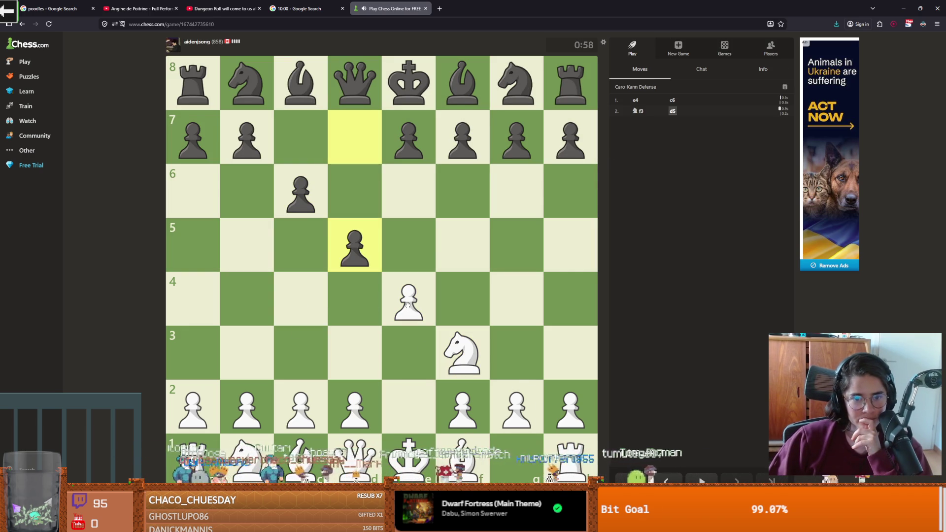
drag(409, 299, 355, 245)
mouse_move(386, 423)
mouse_down()
mouse_move(408, 407)
mouse_move(236, 248)
mouse_move(245, 250)
mouse_move(247, 137)
mouse_up()
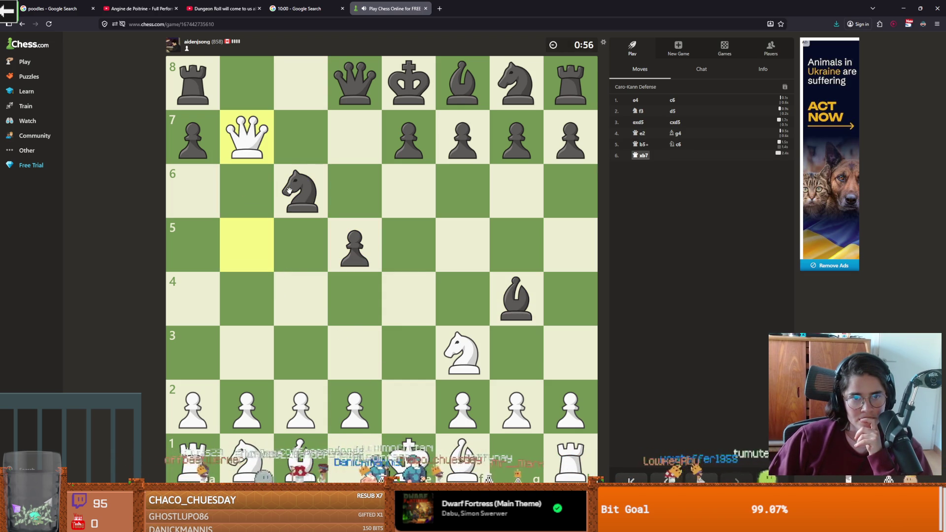
click(244, 152)
click(303, 190)
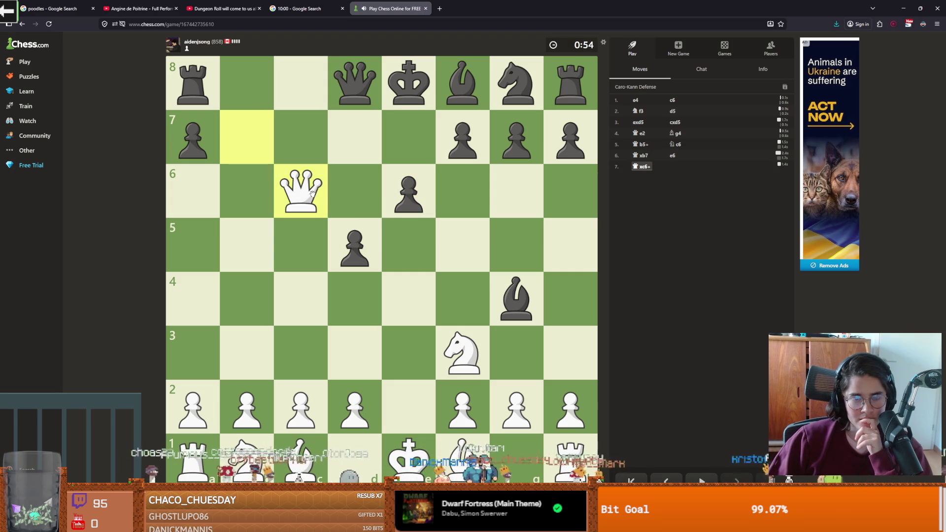
drag(310, 191, 197, 86)
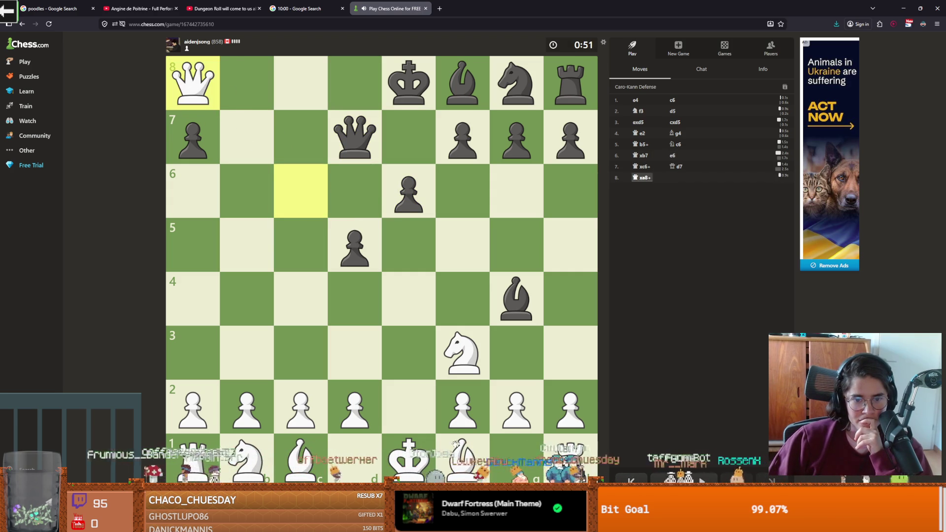
drag(200, 83, 193, 137)
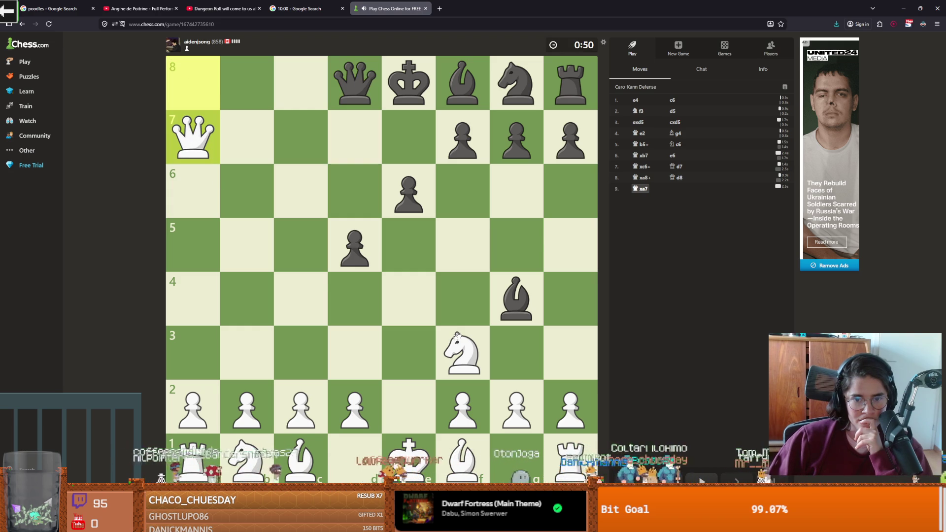
- Continue with Ng5, d3, Nxf7, Nc3, f3, Bf4 and c3
drag(517, 409, 478, 367)
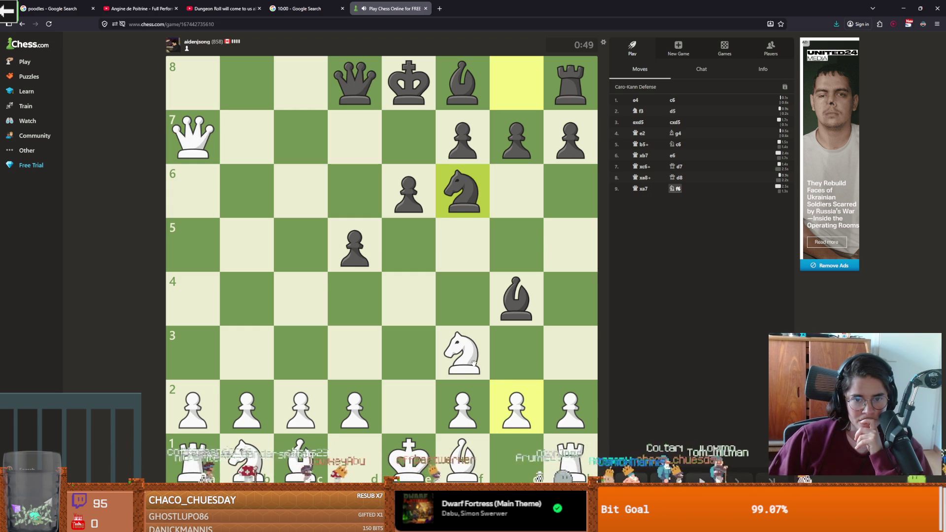
click(473, 363)
click(518, 242)
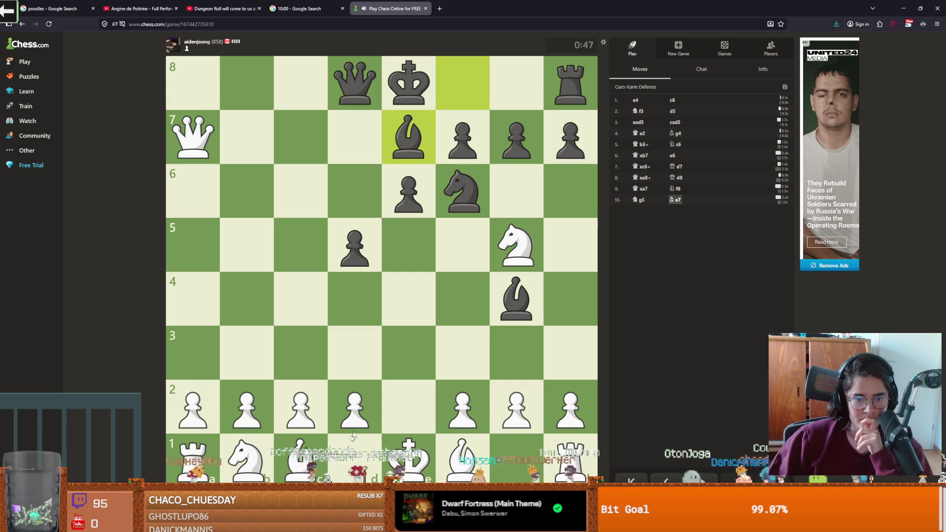
drag(355, 409, 374, 347)
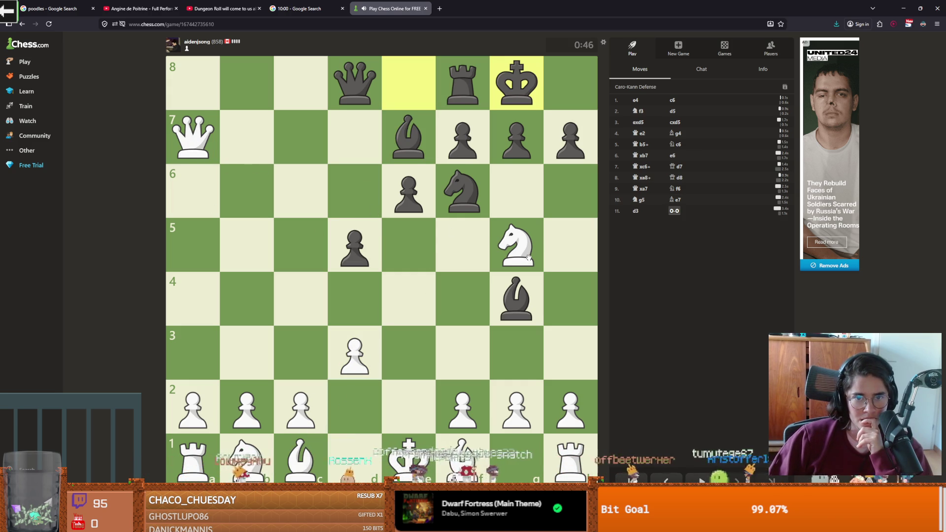
drag(510, 261, 470, 151)
mouse_move(257, 447)
mouse_down()
mouse_move(275, 362)
mouse_move(310, 331)
mouse_move(300, 350)
mouse_move(256, 235)
mouse_up()
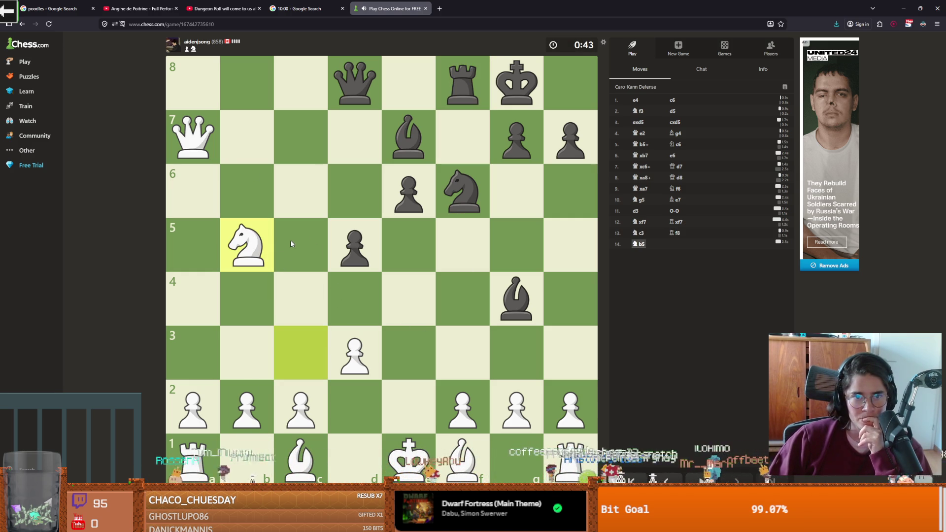
mouse_move(355, 350)
mouse_down()
mouse_move(366, 304)
mouse_move(355, 352)
mouse_up()
drag(462, 406, 438, 361)
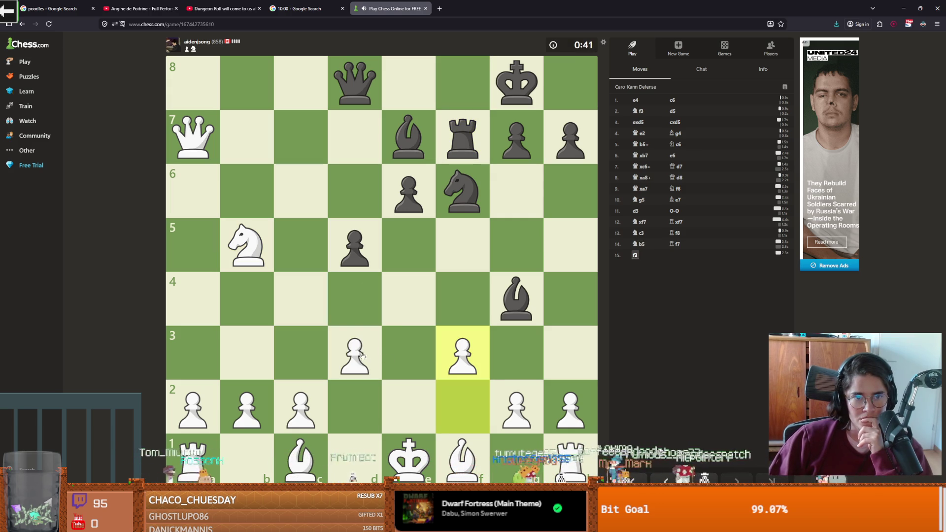
click(251, 243)
click(263, 186)
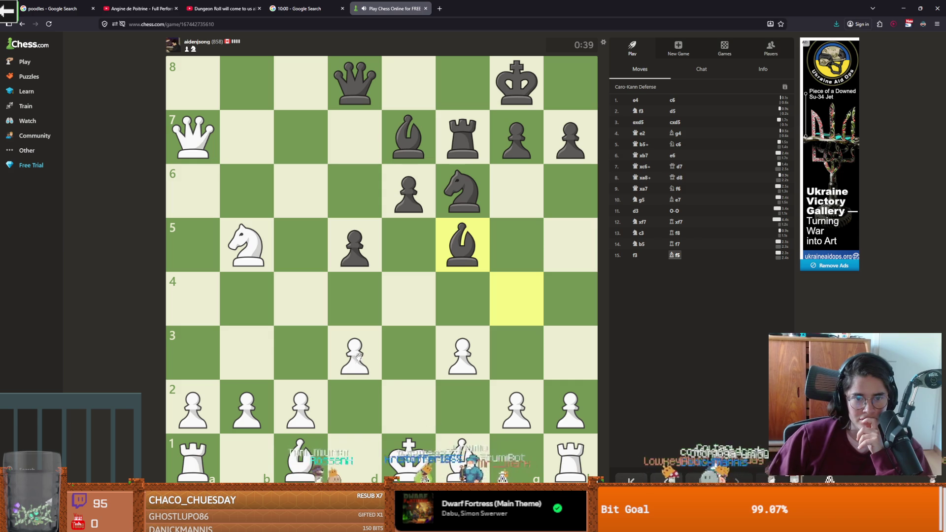
drag(301, 458, 472, 291)
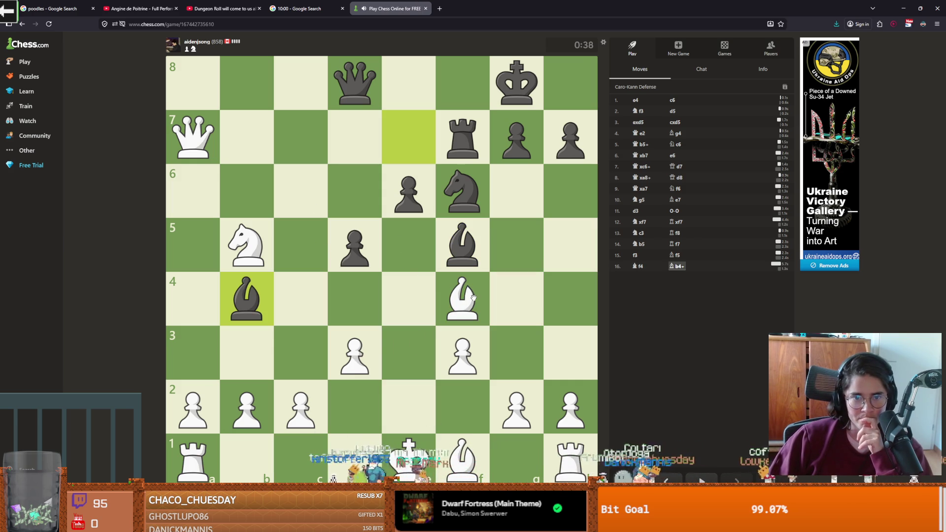
mouse_move(323, 423)
mouse_down()
mouse_move(303, 394)
mouse_move(301, 353)
mouse_up()
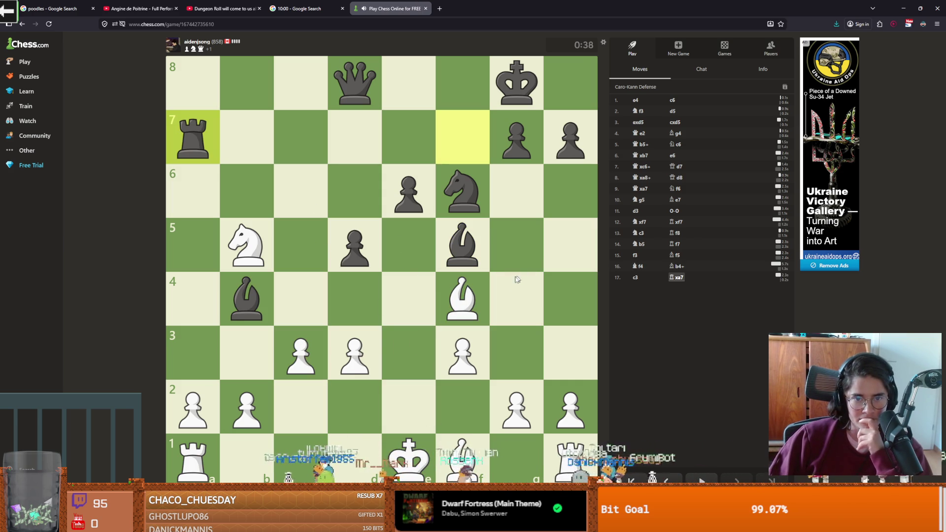
- Trade on c7 with bishop and knight, develop the bishop to e2, castle, then Kh1
drag(489, 288, 298, 132)
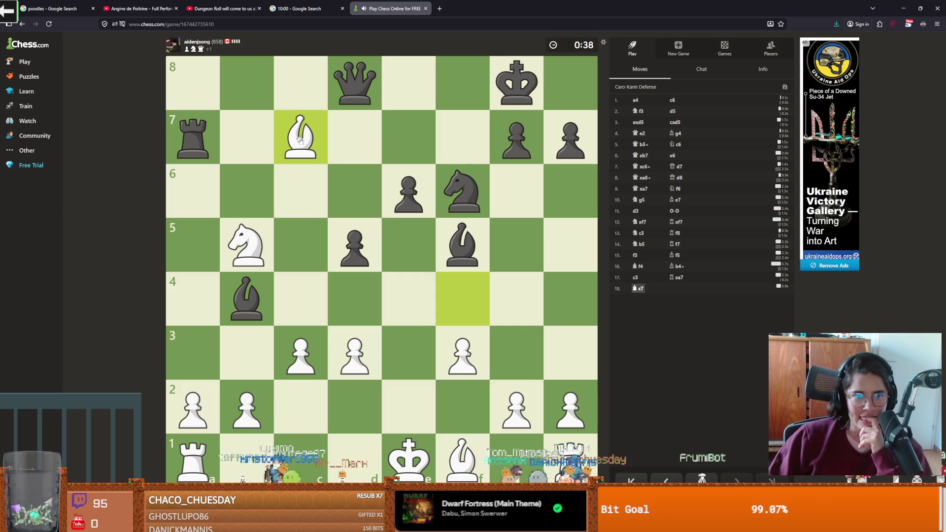
mouse_move(244, 251)
mouse_down()
mouse_move(264, 147)
mouse_move(295, 123)
mouse_up()
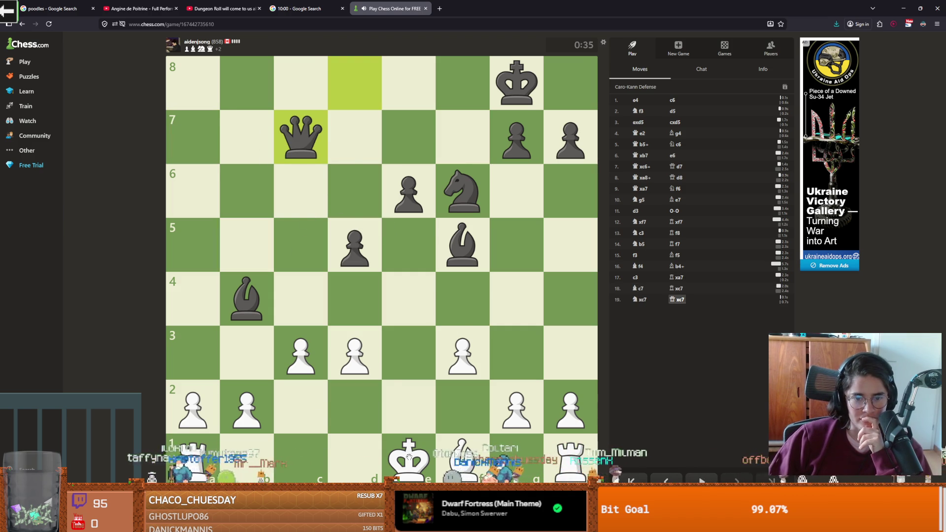
drag(462, 458, 416, 411)
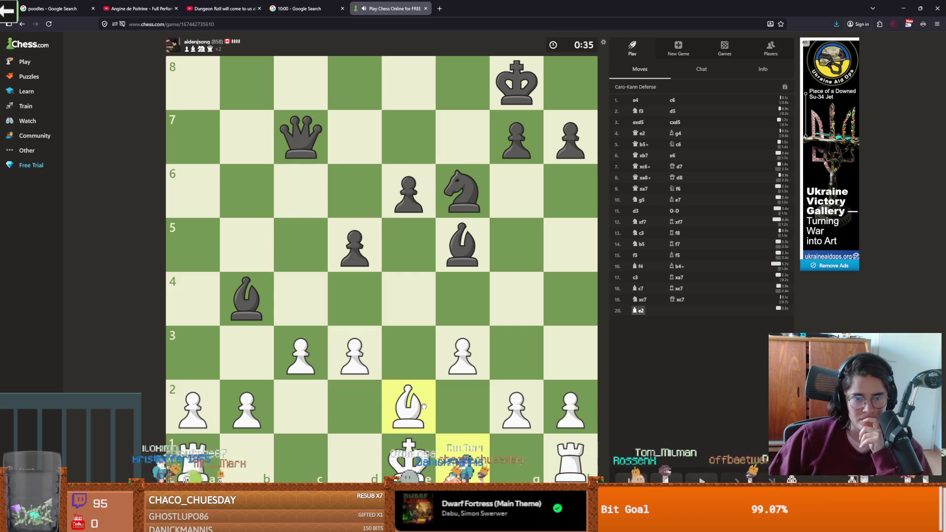
drag(409, 459, 516, 457)
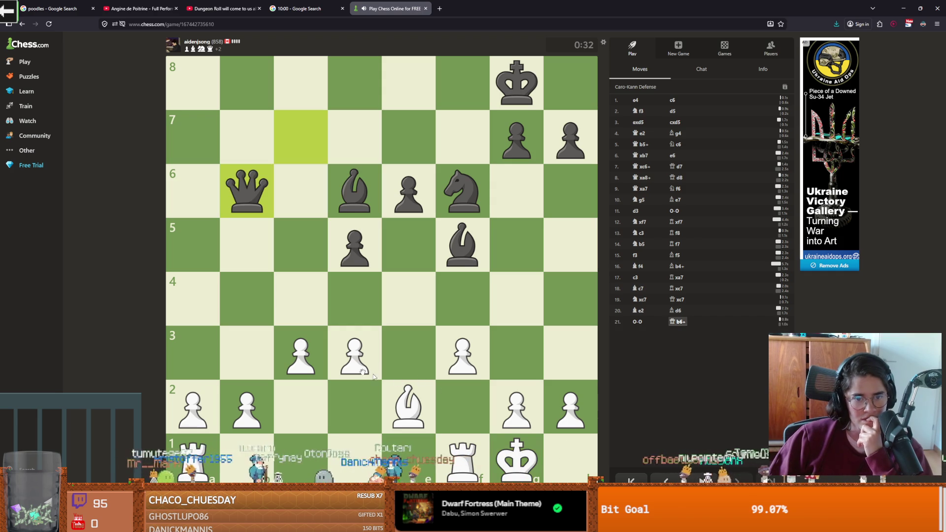
drag(506, 440, 569, 456)
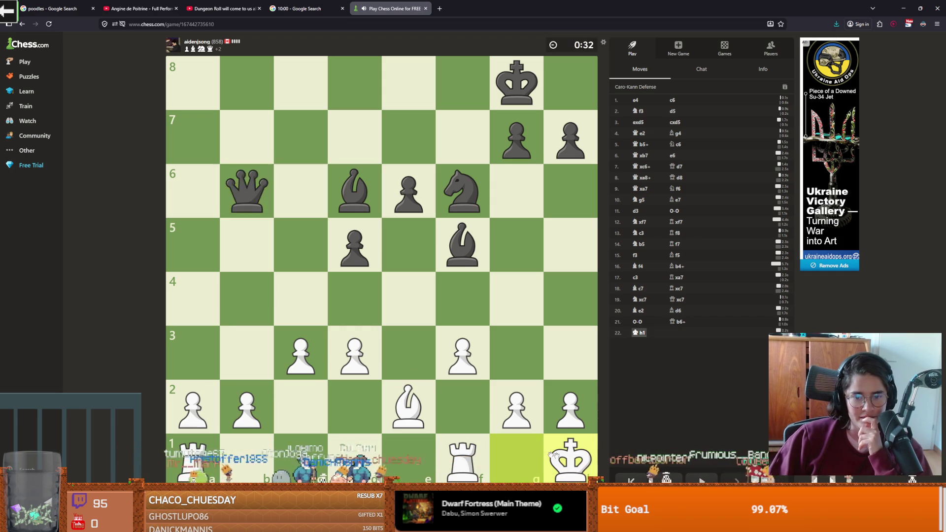
- Reroute the rook via e1 to c1, push f4, check on c8, and push g4
drag(434, 448, 434, 449)
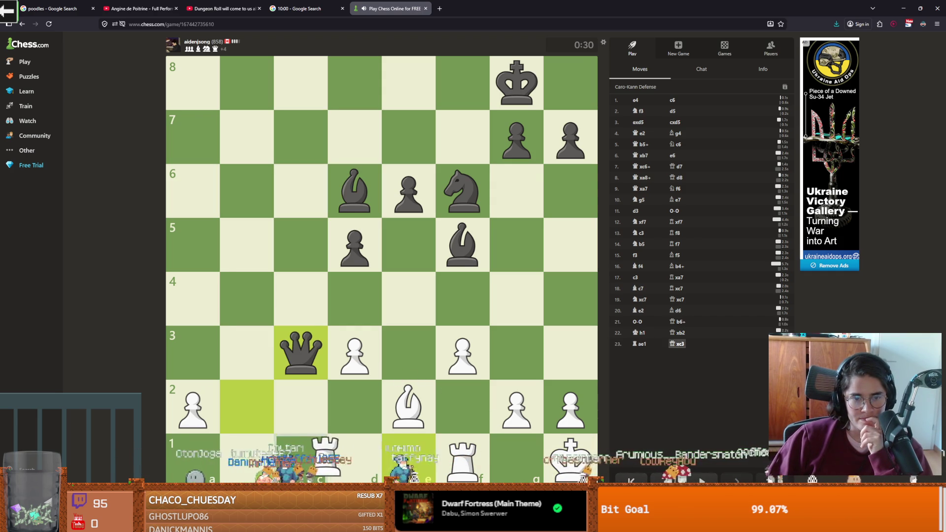
drag(332, 458, 325, 452)
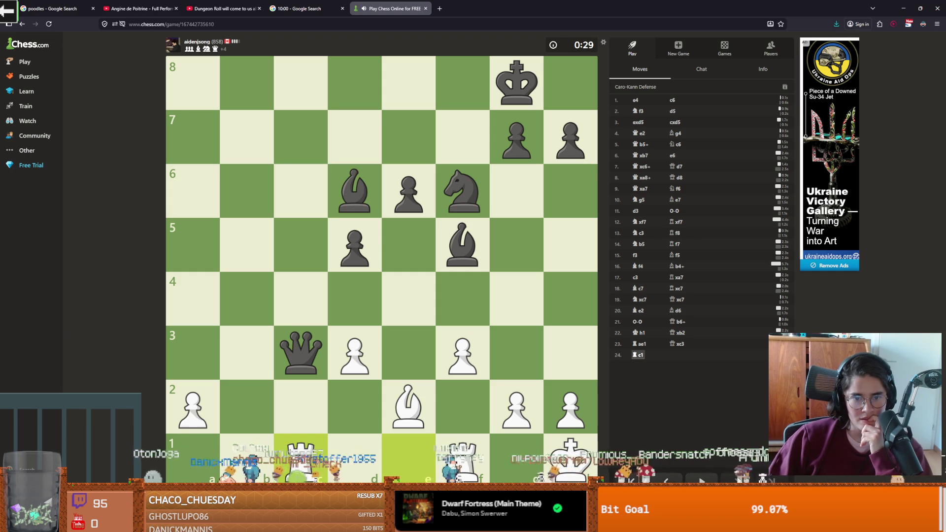
drag(466, 353, 463, 299)
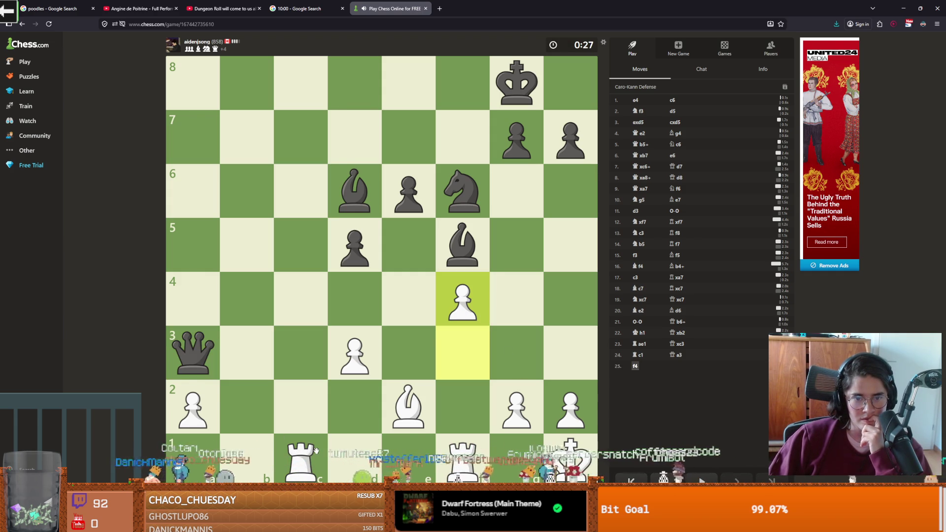
drag(316, 450, 301, 84)
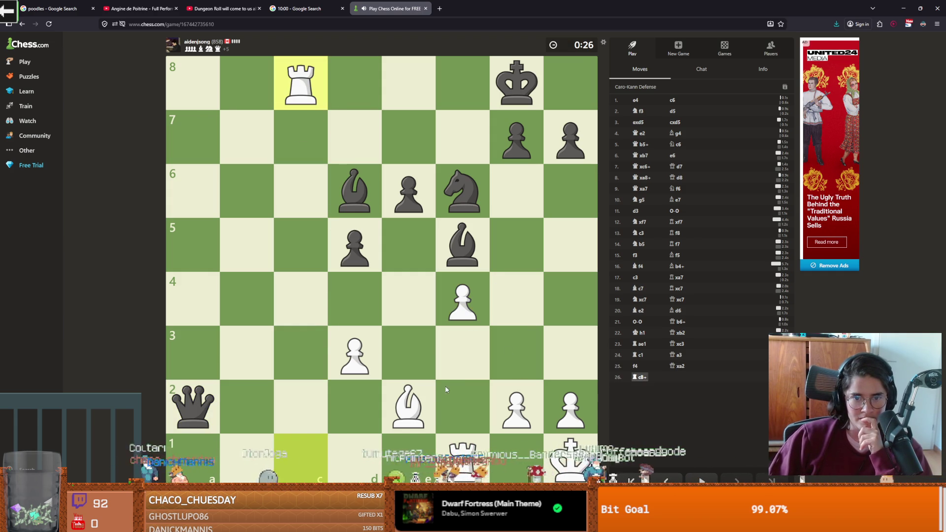
mouse_move(412, 399)
mouse_down()
mouse_move(571, 261)
mouse_move(409, 404)
mouse_up()
drag(517, 406, 517, 303)
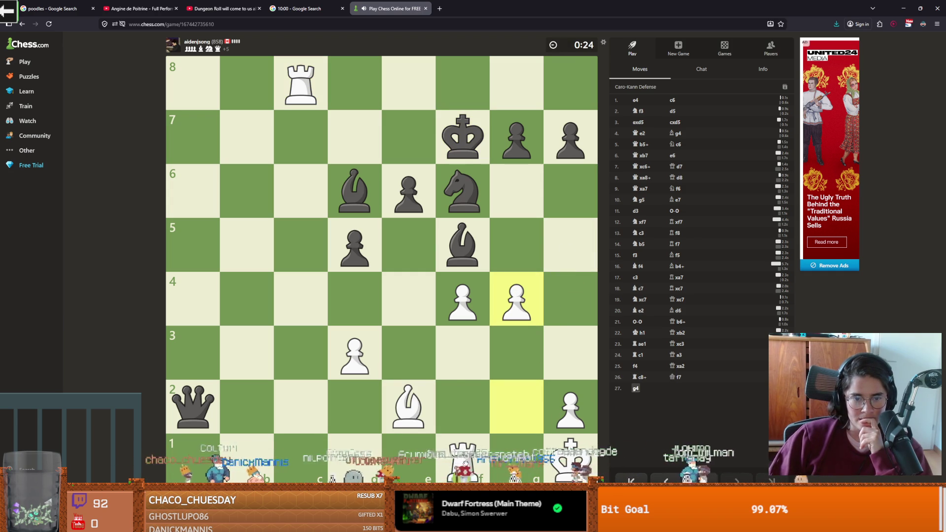
- Regroup with Bd1, Rg1, Rc7 check and Bf3, then capture Black's queen on c4 with the rook
drag(411, 409, 355, 458)
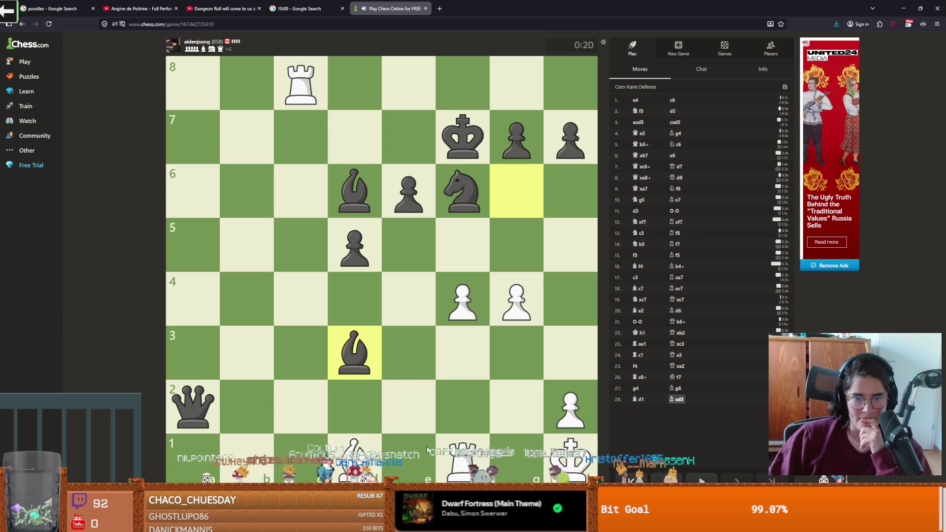
drag(509, 462, 518, 456)
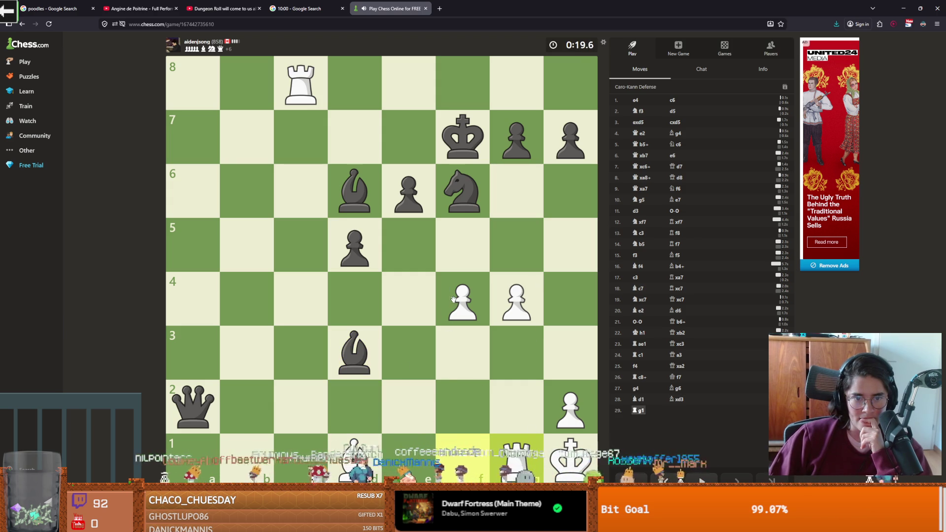
drag(301, 96, 310, 148)
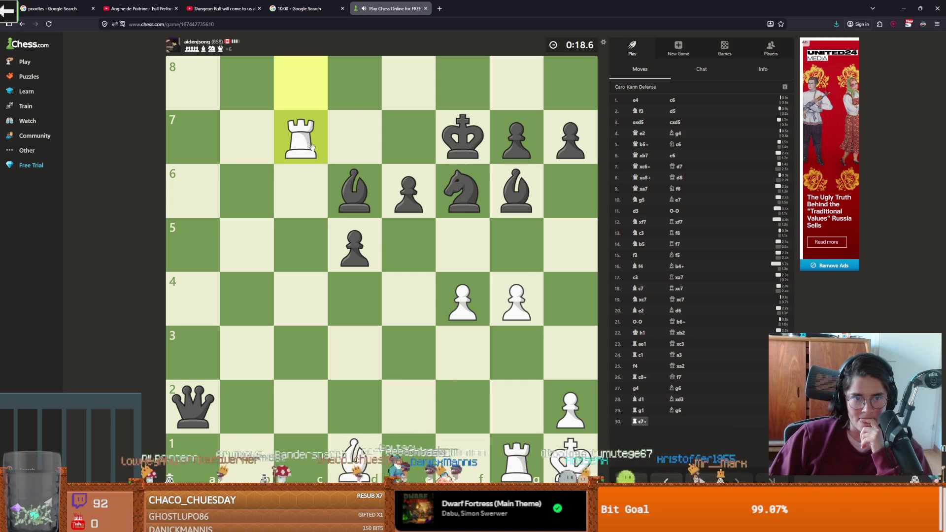
drag(355, 458, 463, 351)
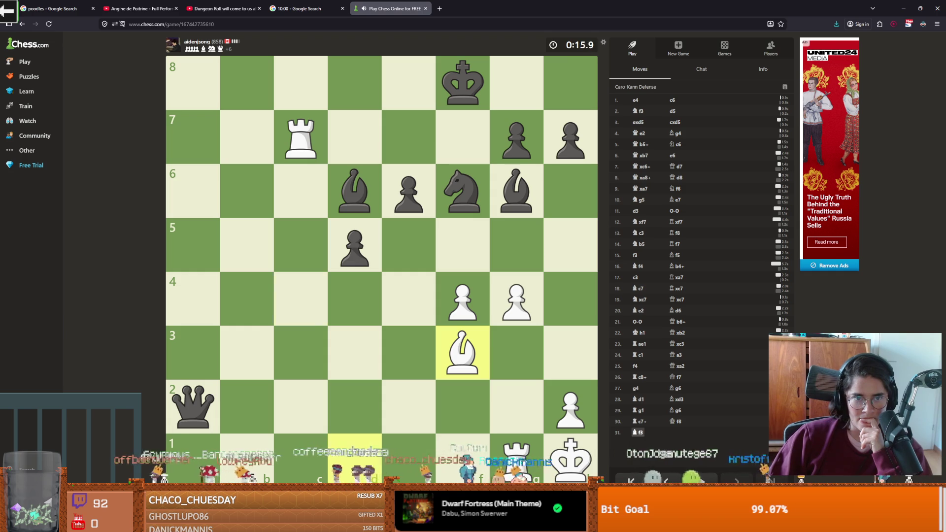
drag(516, 456, 524, 455)
drag(301, 138, 300, 298)
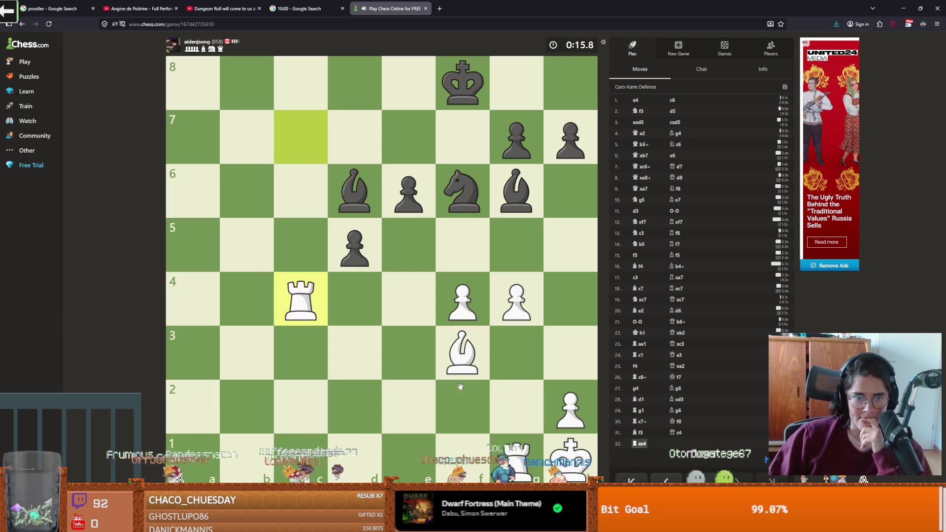
- Premove rook moves c4, c8 and f8, escape check with Kg2 and Kf2 until Black's clock runs out
drag(300, 461, 300, 309)
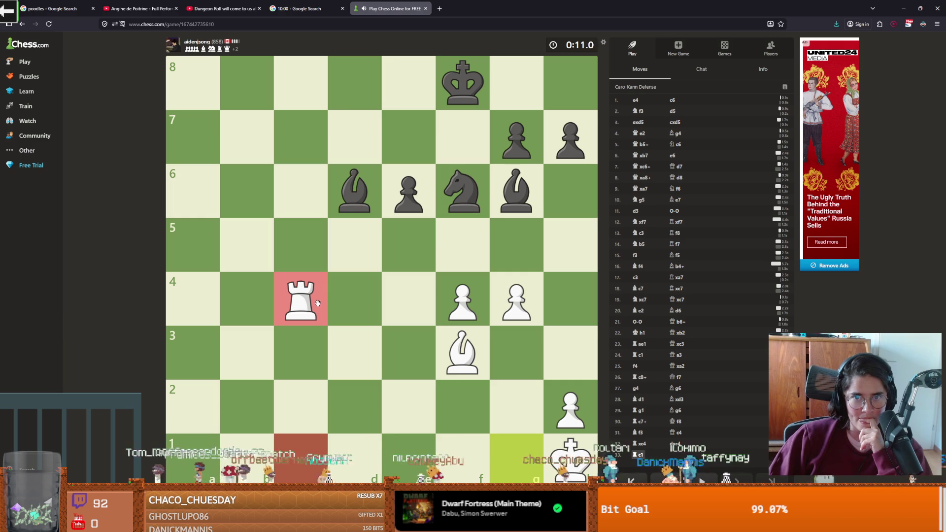
mouse_move(317, 302)
mouse_down()
mouse_move(307, 117)
mouse_move(292, 94)
mouse_up()
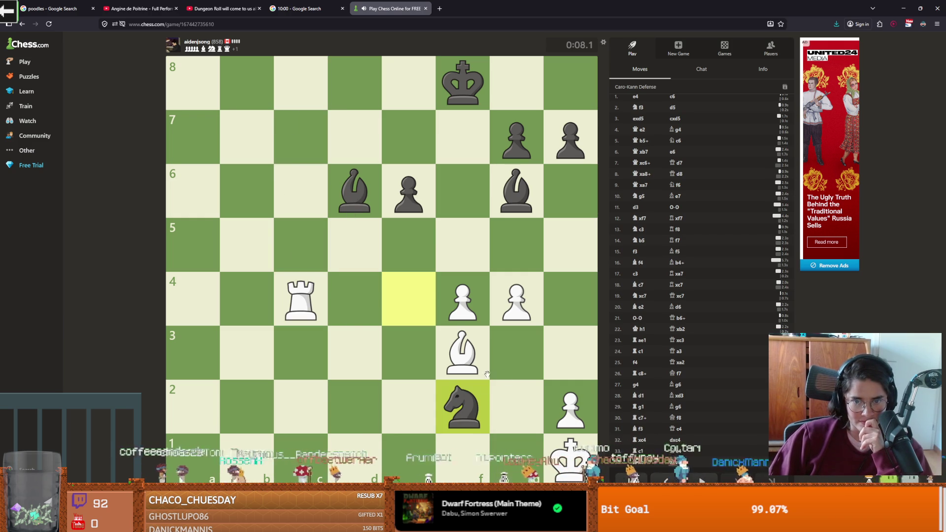
click(503, 390)
mouse_move(301, 300)
mouse_down()
mouse_move(301, 83)
mouse_move(298, 134)
mouse_move(249, 132)
mouse_move(236, 62)
mouse_up()
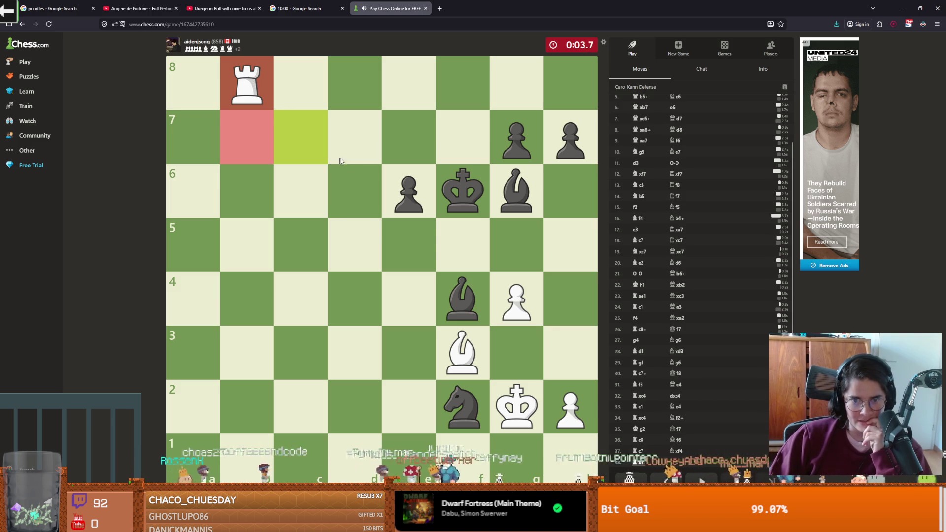
drag(248, 76, 462, 81)
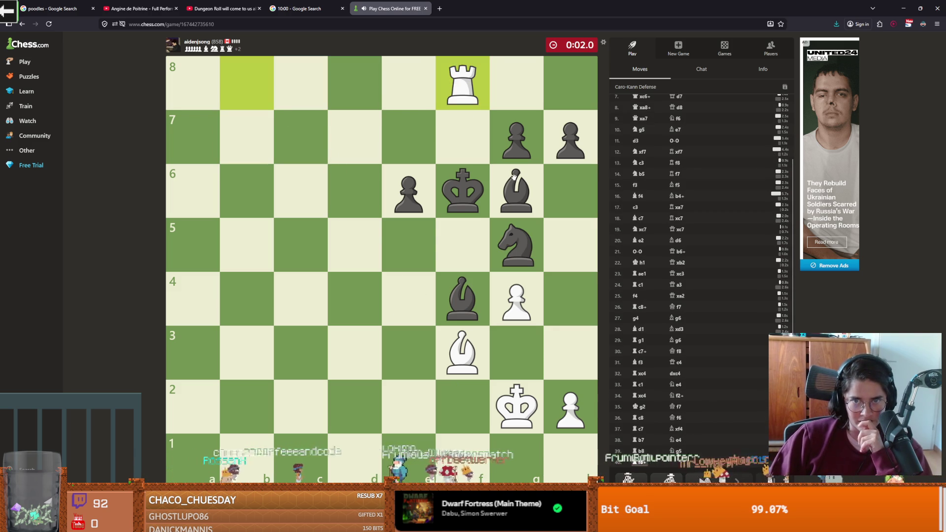
drag(520, 404, 462, 406)
drag(462, 84, 466, 108)
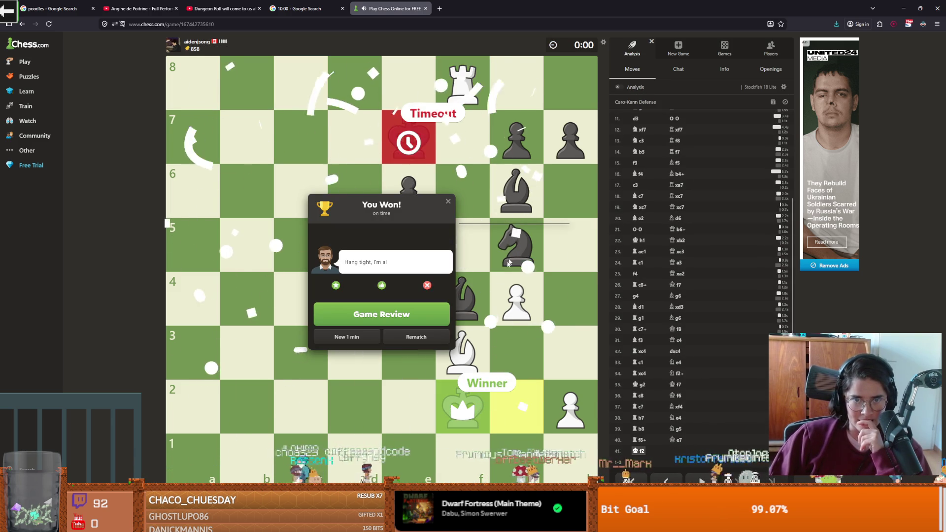
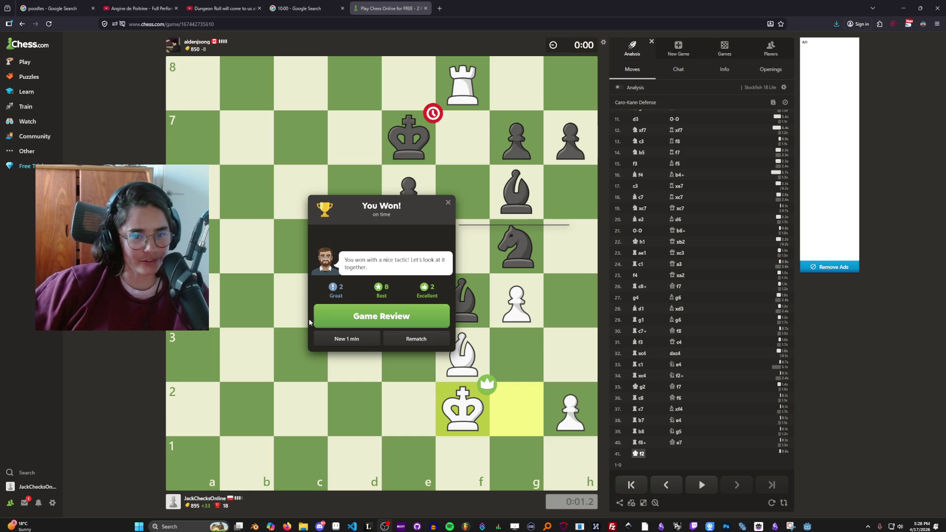
- Start a new 1-minute game as Black and answer with e5, Nc6 and an early queen
click(340, 340)
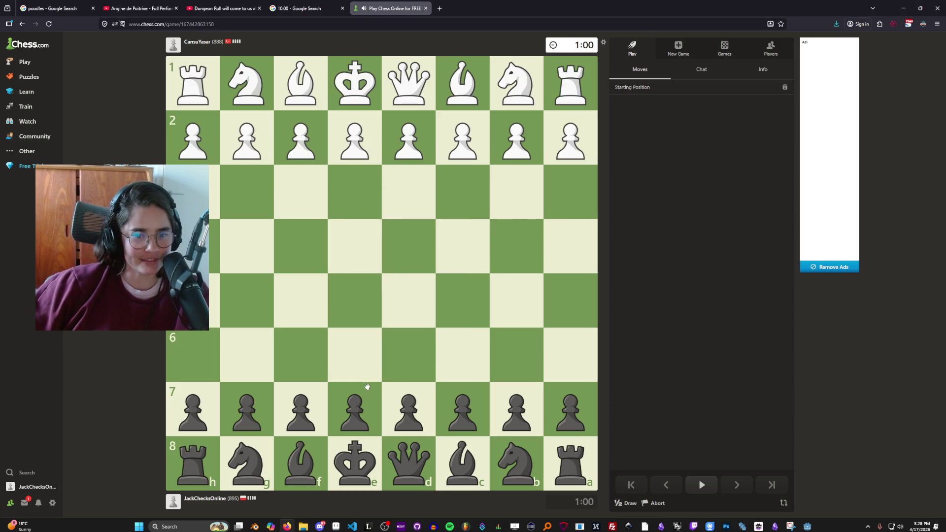
drag(355, 409, 355, 300)
mouse_move(522, 438)
mouse_down()
mouse_move(507, 446)
mouse_move(460, 355)
mouse_up()
mouse_move(303, 459)
mouse_down()
mouse_move(484, 308)
mouse_move(300, 460)
mouse_up()
drag(355, 301, 409, 246)
mouse_move(409, 463)
mouse_down()
mouse_move(296, 365)
mouse_move(475, 357)
mouse_move(522, 318)
mouse_move(553, 341)
mouse_move(462, 354)
mouse_up()
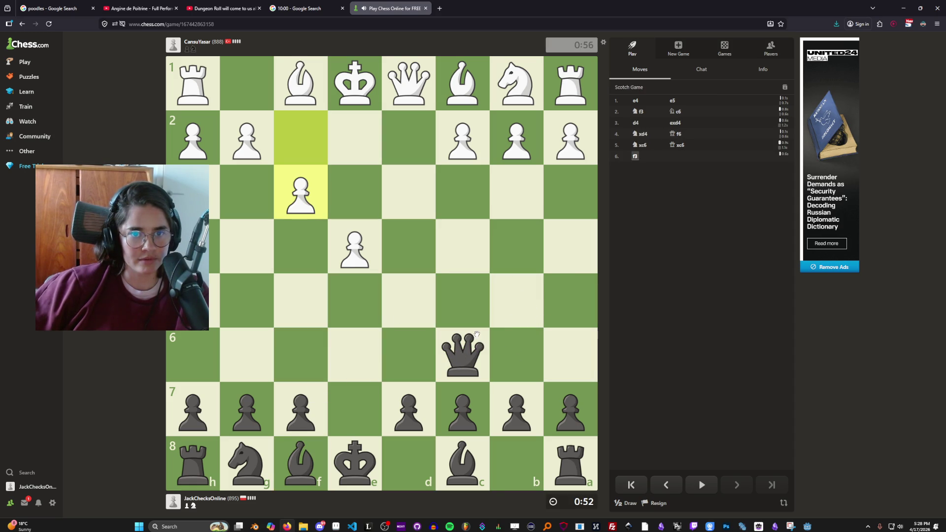
- Develop Nf6 and Bc5, take on f2 with check, play d6 and castle
click(248, 451)
drag(247, 452, 301, 353)
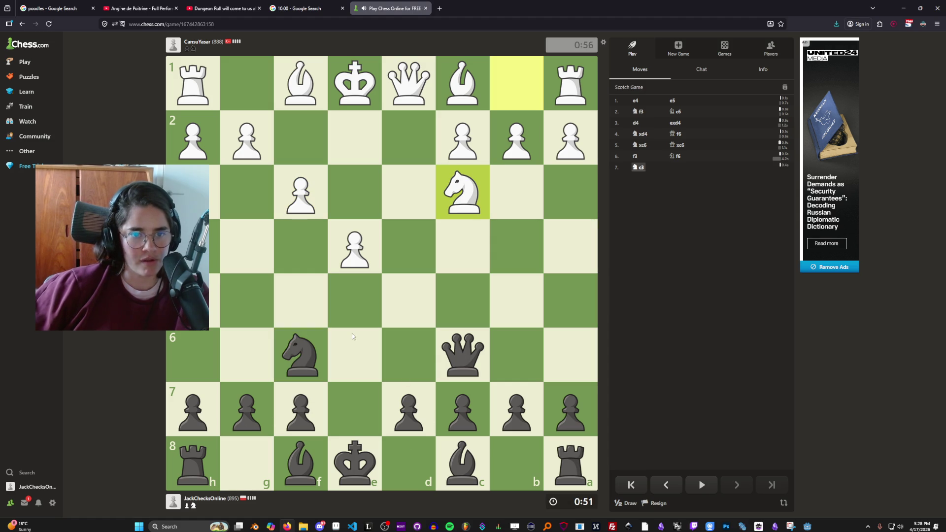
mouse_move(301, 459)
mouse_down()
mouse_move(463, 298)
mouse_move(473, 303)
mouse_up()
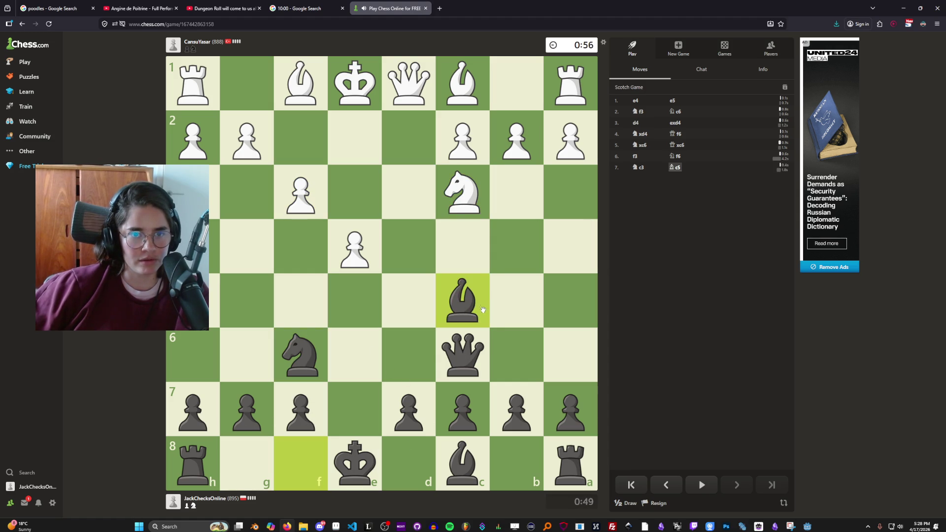
drag(470, 344, 517, 351)
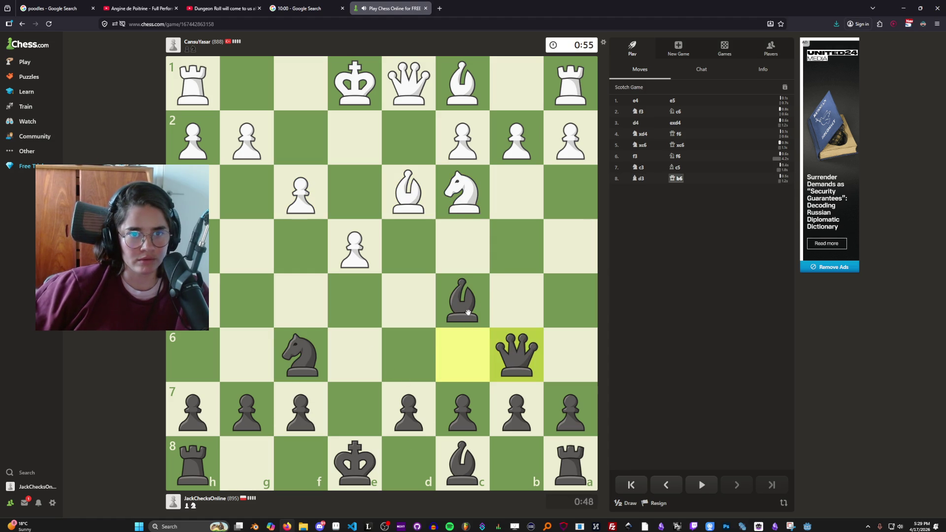
drag(466, 305, 300, 138)
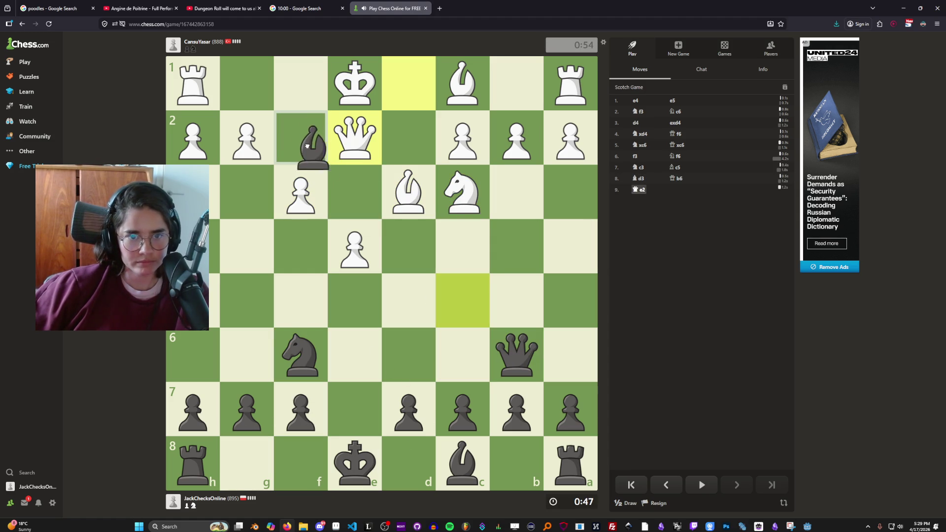
drag(516, 354, 300, 138)
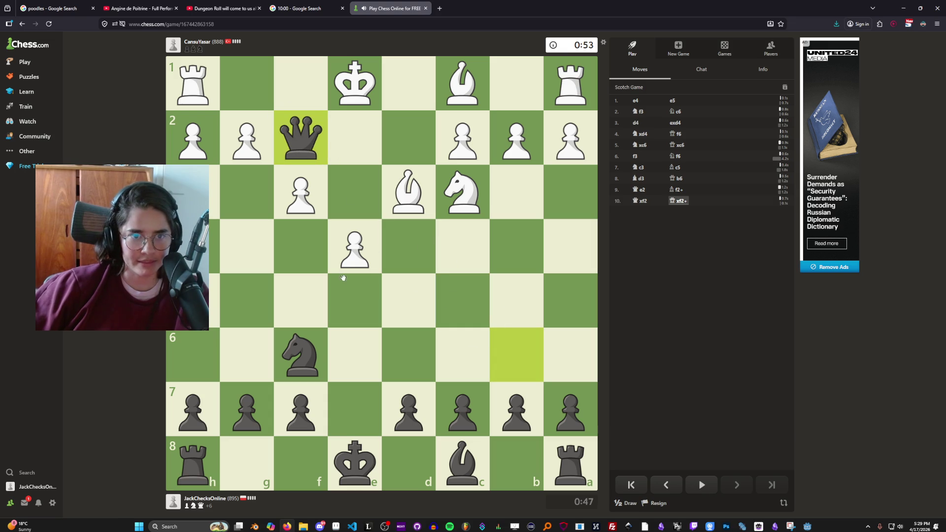
drag(408, 411, 408, 359)
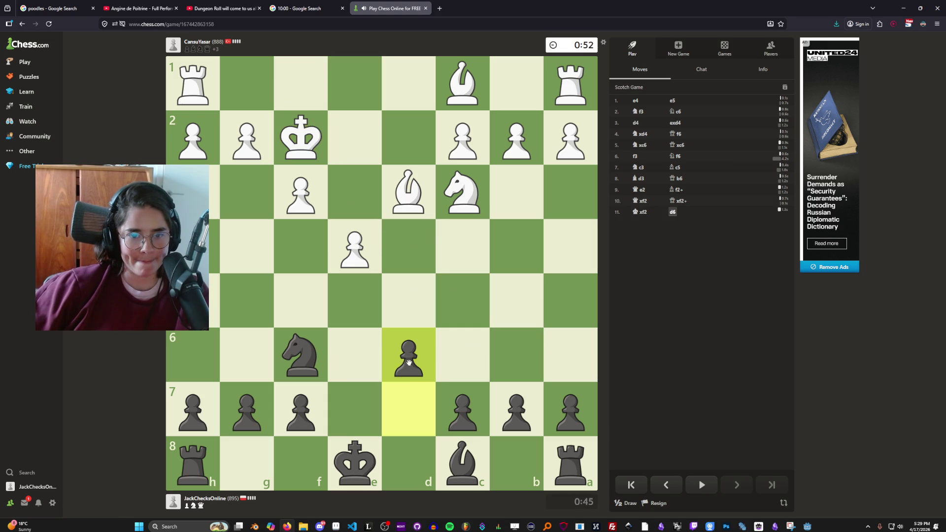
mouse_move(349, 455)
mouse_down()
mouse_move(275, 450)
mouse_move(247, 460)
mouse_up()
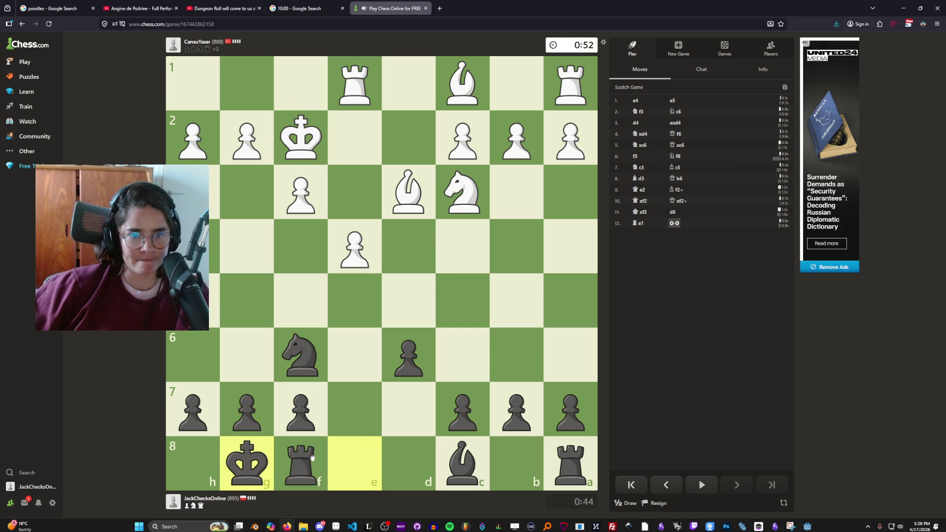
- Reroute the knight via h5 to f4, bishop to h3, g2, takes f3, and rook to e8
drag(300, 356, 193, 301)
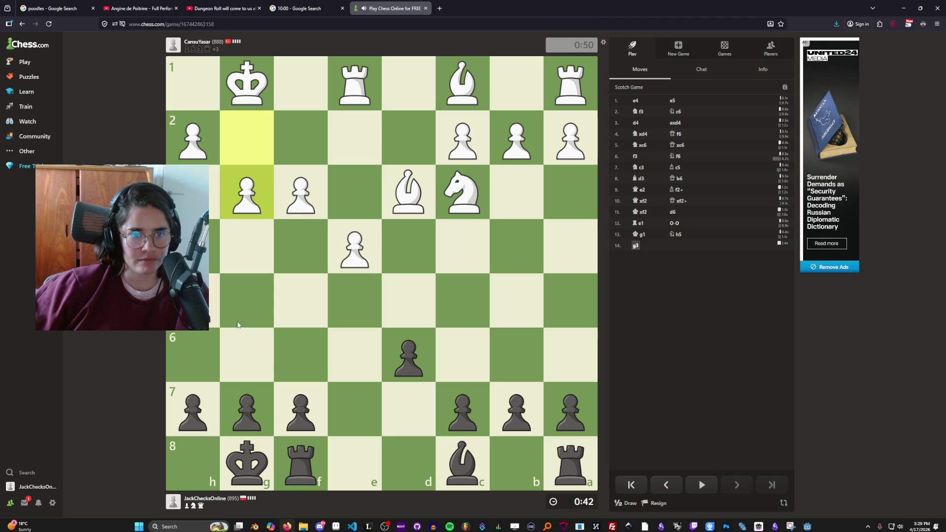
drag(452, 446, 193, 192)
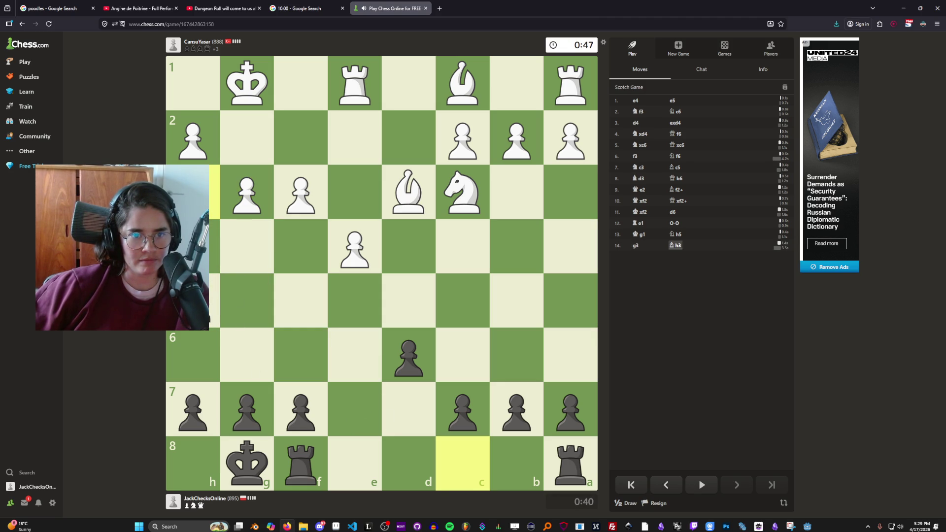
mouse_move(193, 301)
mouse_down()
mouse_move(281, 336)
mouse_move(212, 296)
mouse_move(216, 275)
mouse_move(306, 237)
mouse_up()
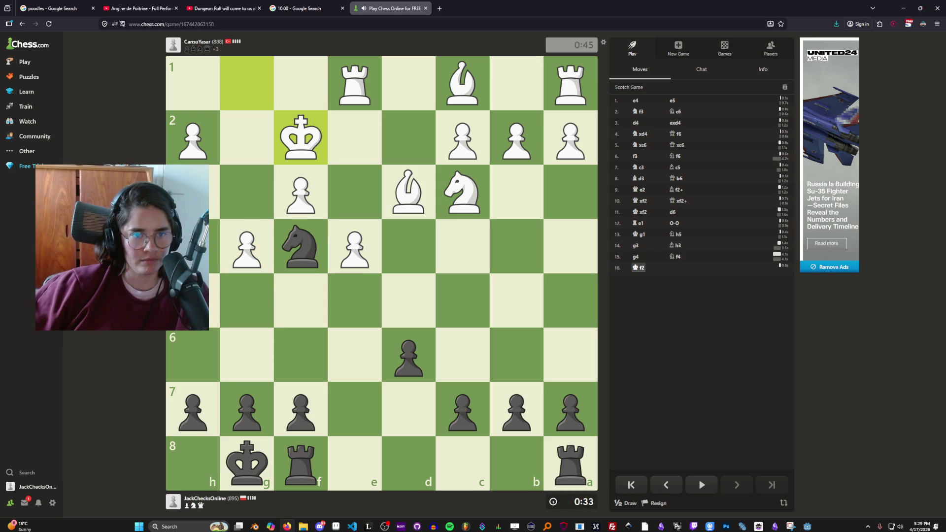
drag(193, 192, 246, 138)
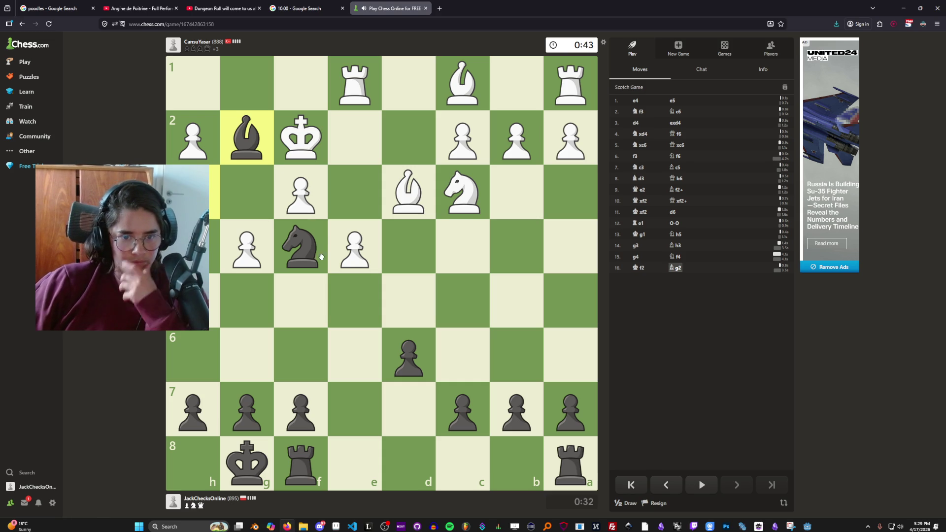
drag(246, 138, 300, 193)
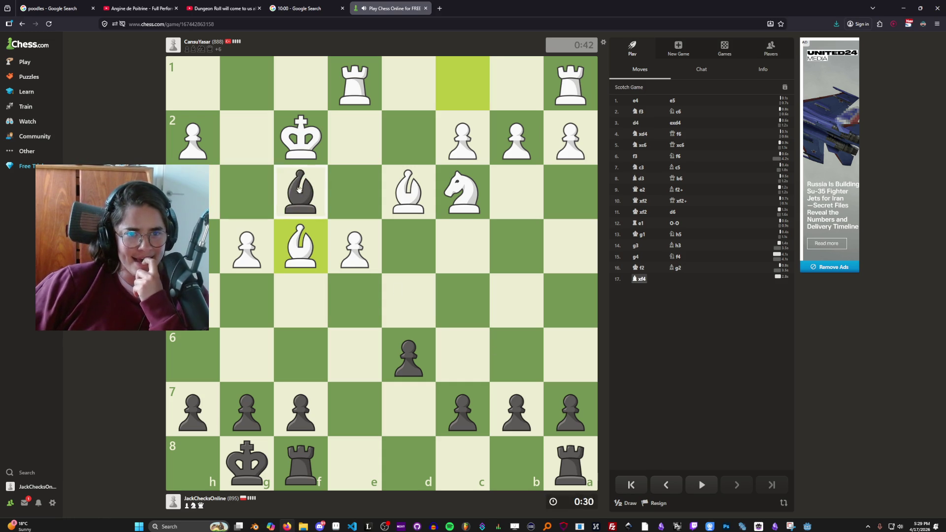
mouse_move(566, 467)
mouse_down()
mouse_move(397, 454)
mouse_move(372, 444)
mouse_up()
- Capture on e5 with the d-pawn, trade rooks, play f6, and take the rook on e1
click(408, 355)
click(355, 300)
drag(368, 448, 354, 301)
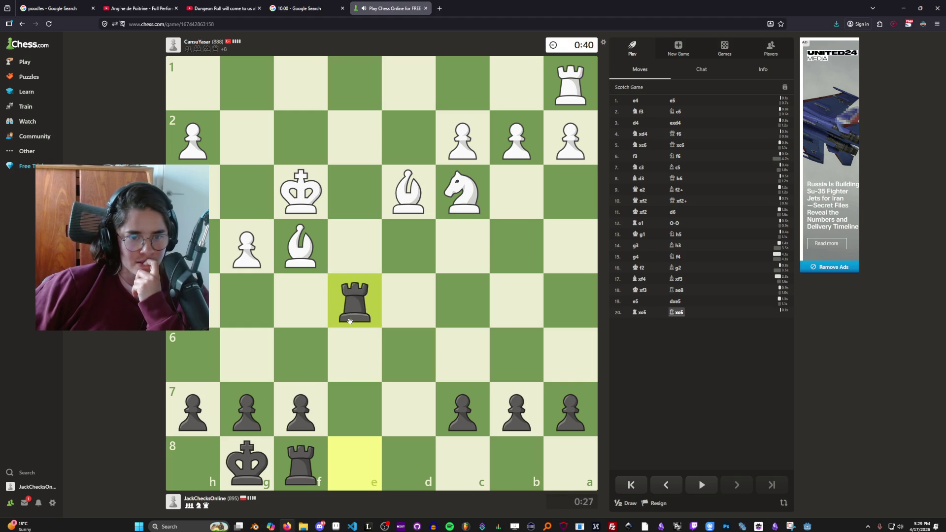
drag(301, 463, 362, 449)
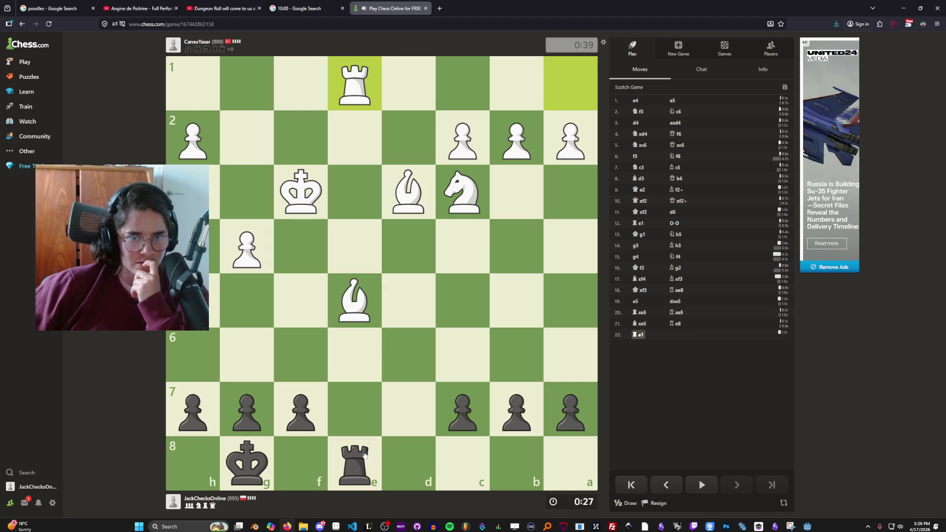
drag(301, 409, 304, 364)
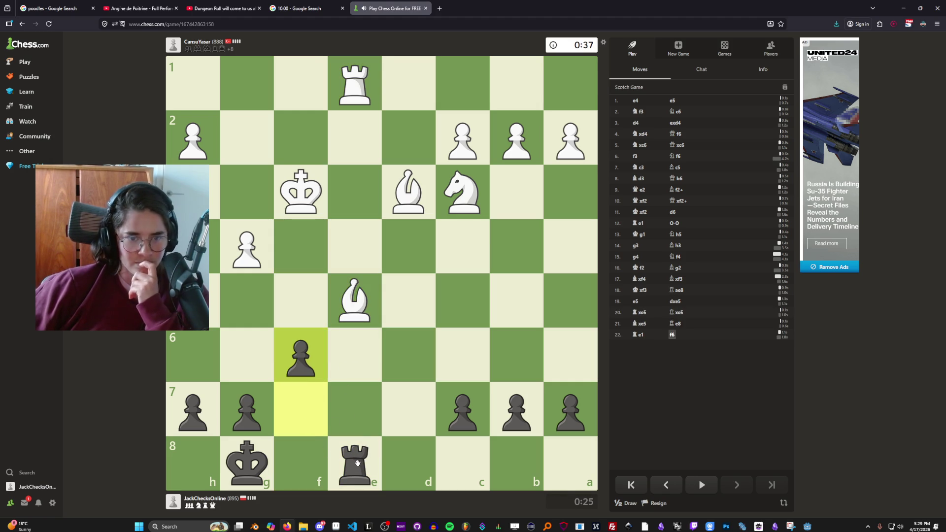
drag(357, 463, 362, 93)
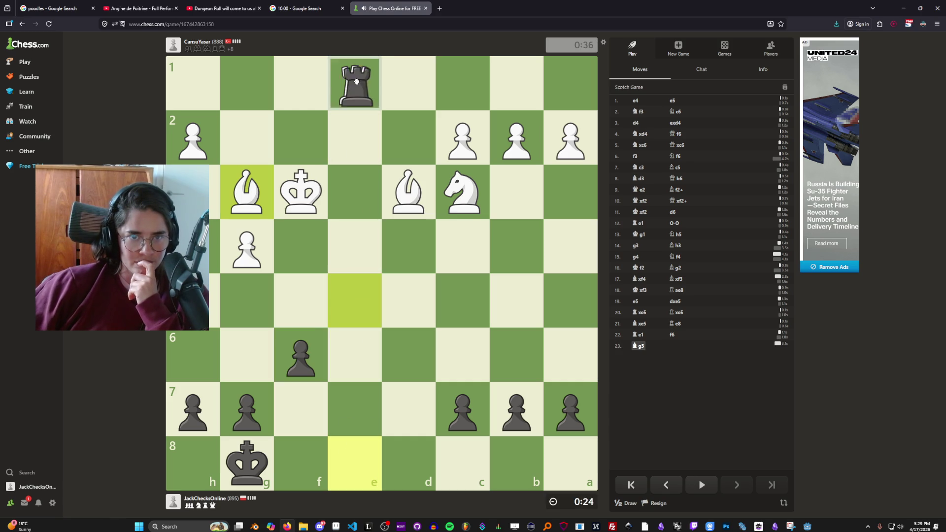
- Play king to f7, then pawns to c6 and b5
click(246, 463)
click(301, 409)
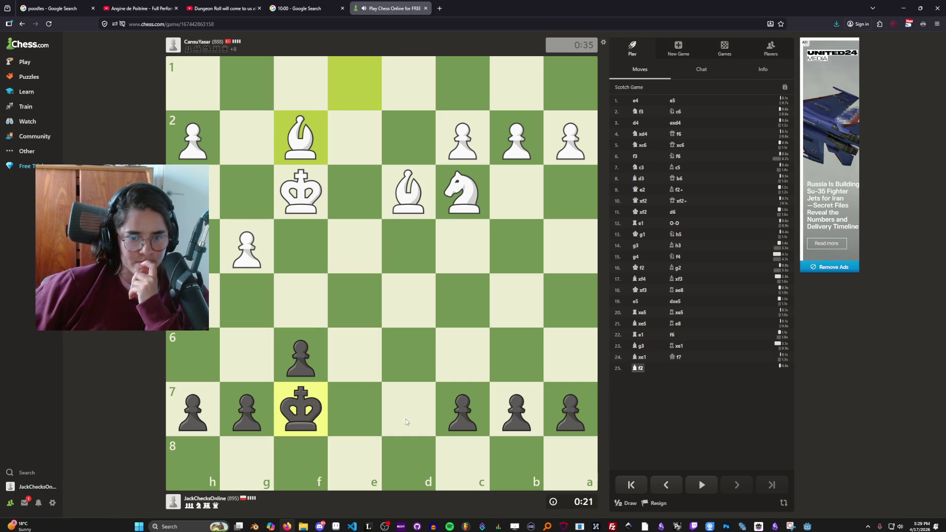
drag(464, 411, 469, 357)
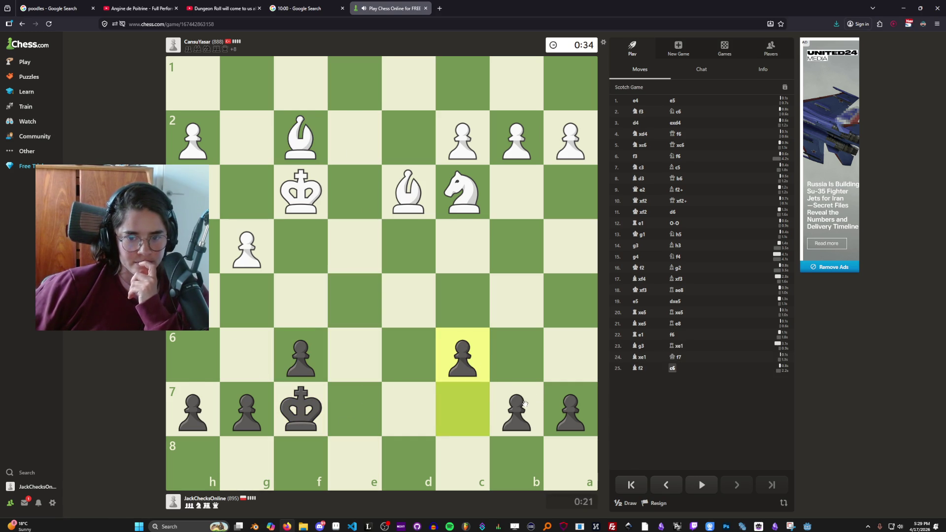
drag(517, 412, 514, 302)
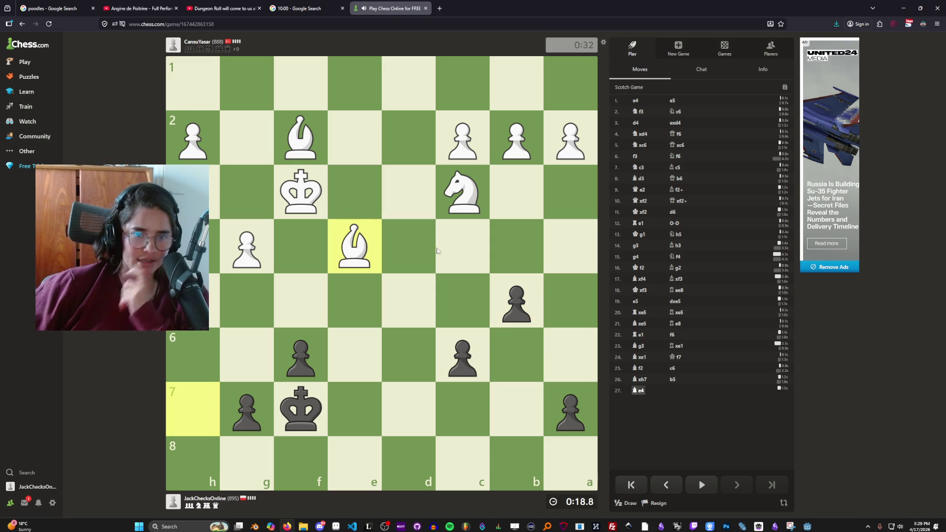
- Resign the game and confirm, ending it as a White win 1-0
click(656, 503)
click(678, 478)
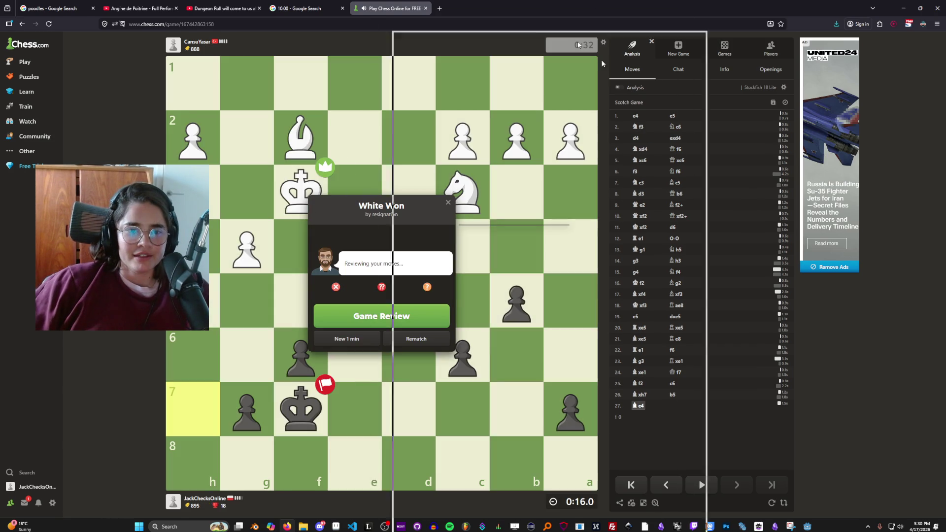
key(alt+Tab)
- Save the CharacterOverlay scene with Ctrl+S
scroll(442, 177, left, 5)
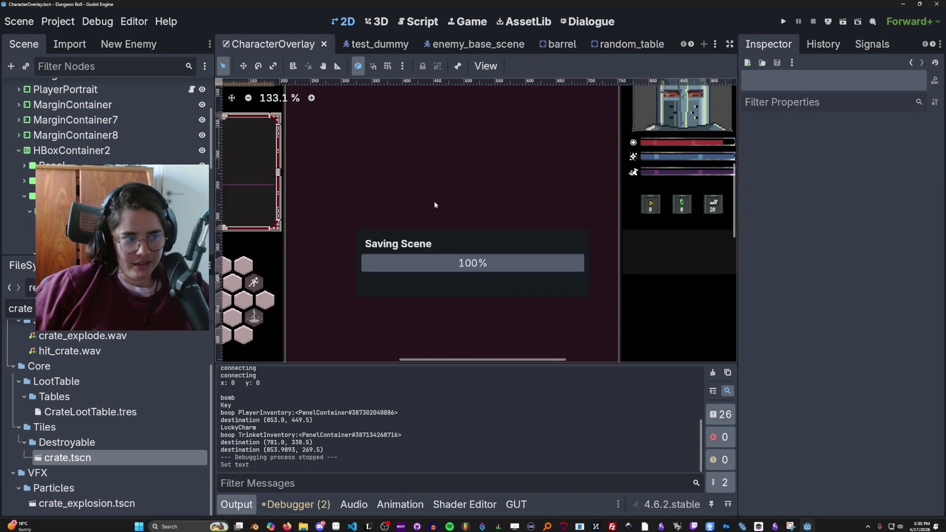
scroll(451, 194, up, 3)
scroll(586, 273, down, 8)
scroll(587, 274, right, 5)
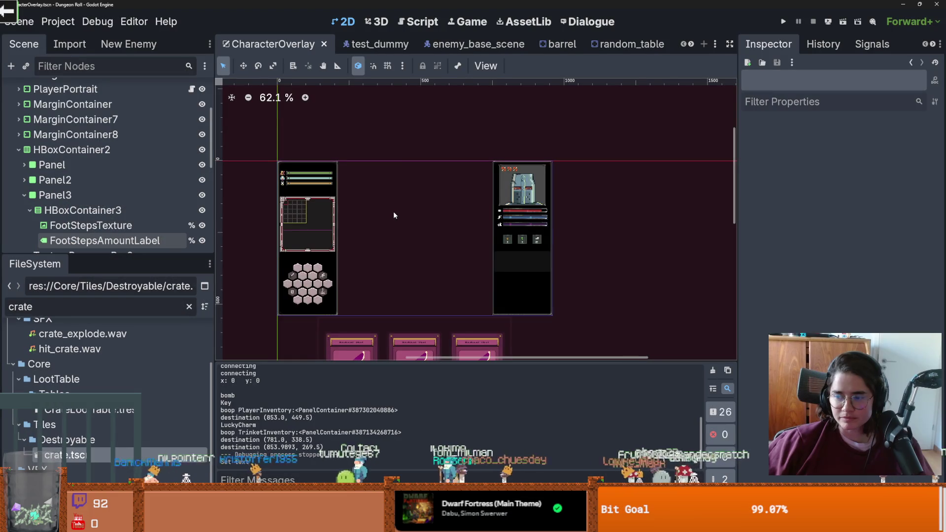
scroll(393, 211, up, 2)
drag(369, 219, 424, 251)
key(ctrl+s)
scroll(407, 235, up, 4)
scroll(398, 141, down, 4)
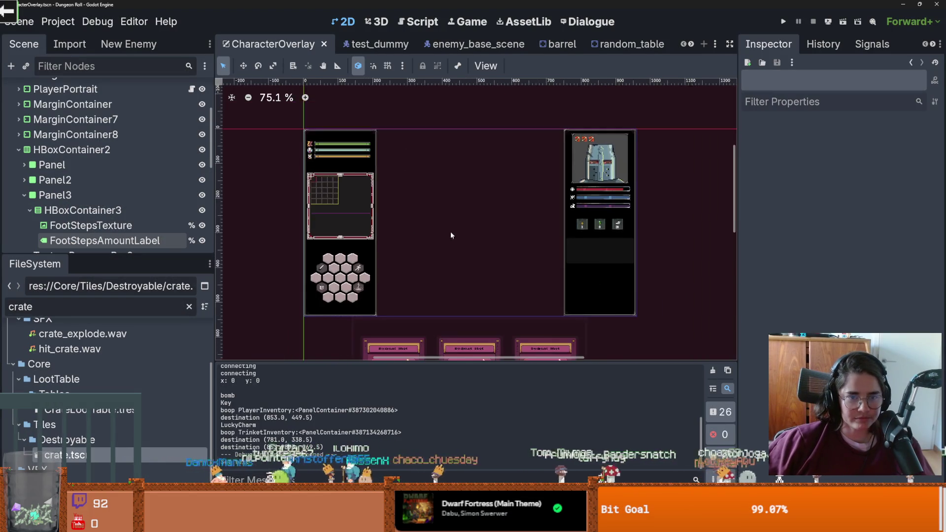
scroll(409, 128, up, 3)
key(ctrl+s)
scroll(454, 165, up, 2)
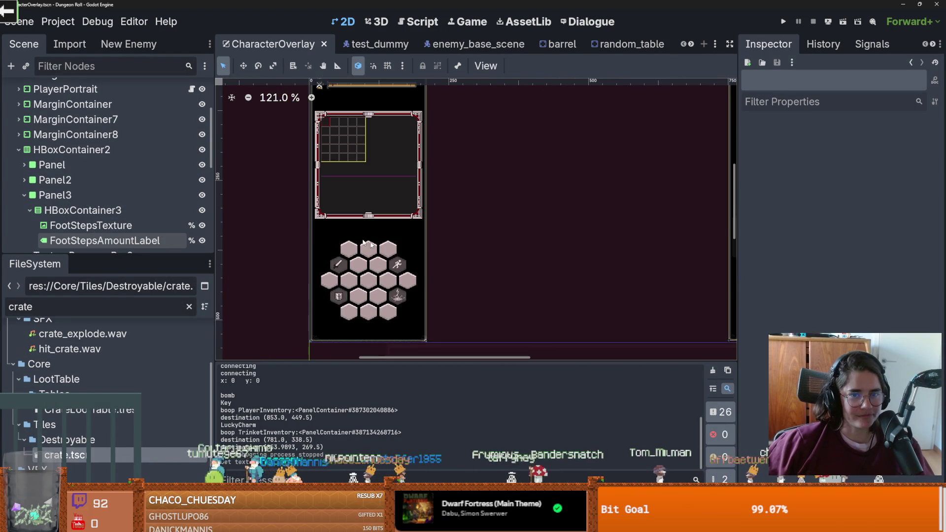
- Close the test_dummy scene and all other scene tabs, leaving an empty scene
click(365, 44)
click(405, 44)
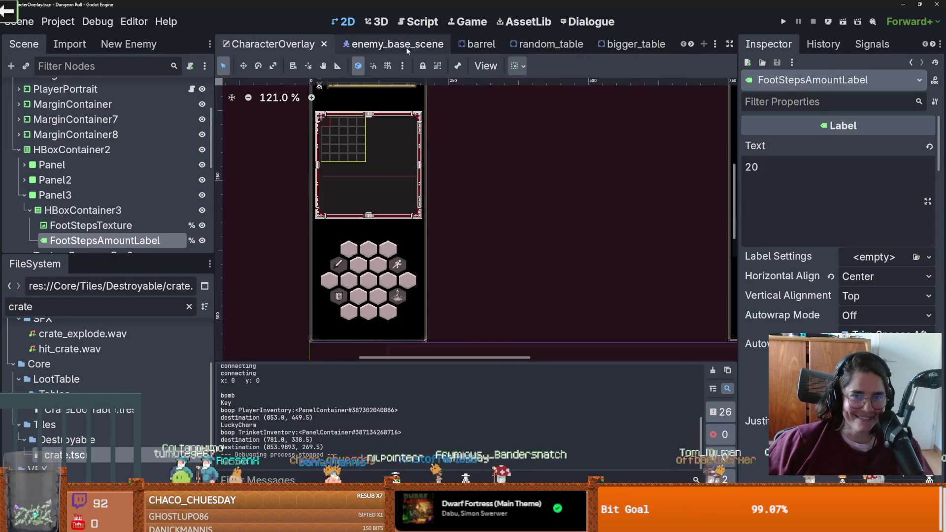
right_click(400, 44)
click(474, 221)
scroll(358, 186, down, 1)
scroll(362, 186, up, 2)
drag(363, 186, 537, 211)
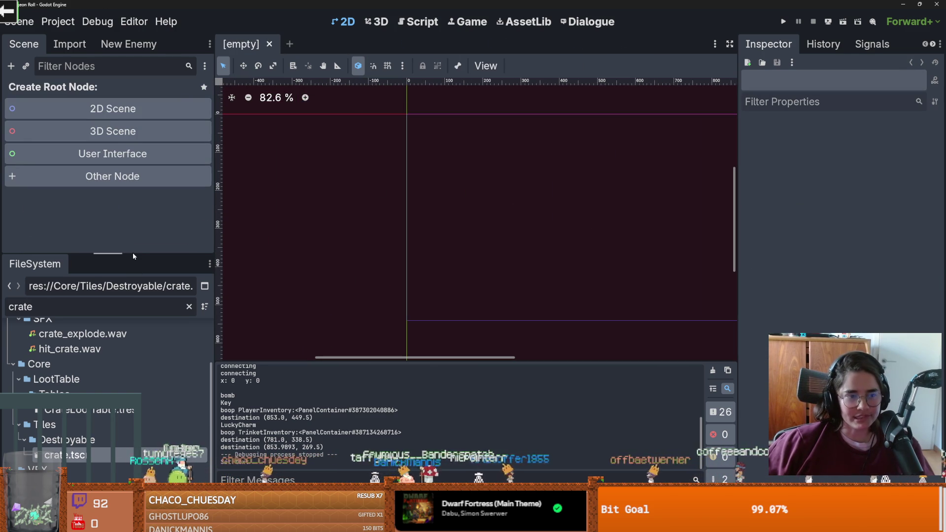
- Filter the FileSystem by 'grace', open grace_room_1.tscn, and enlarge the Scene tree to show GraceRoom1's nodes
drag(135, 258, 134, 179)
double_click(52, 233)
text(grace)
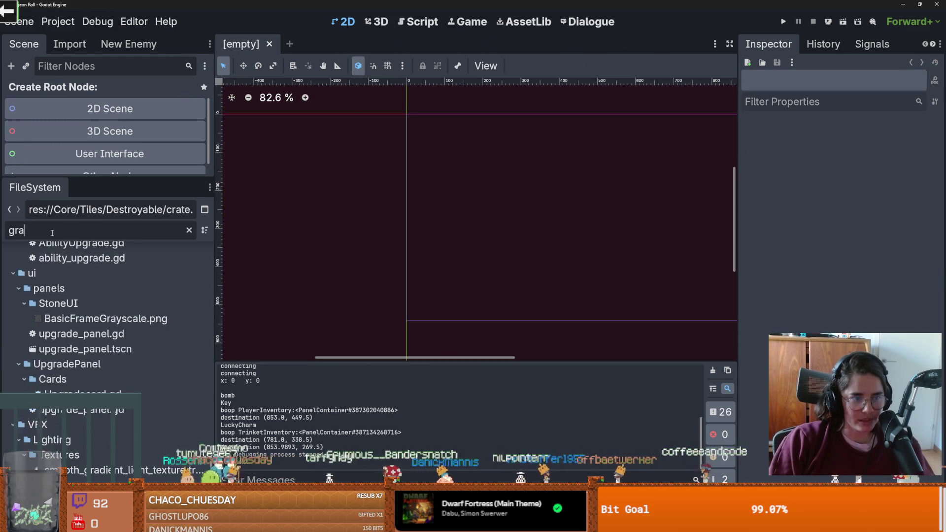
scroll(133, 405, up, 4)
scroll(104, 345, down, 2)
double_click(104, 310)
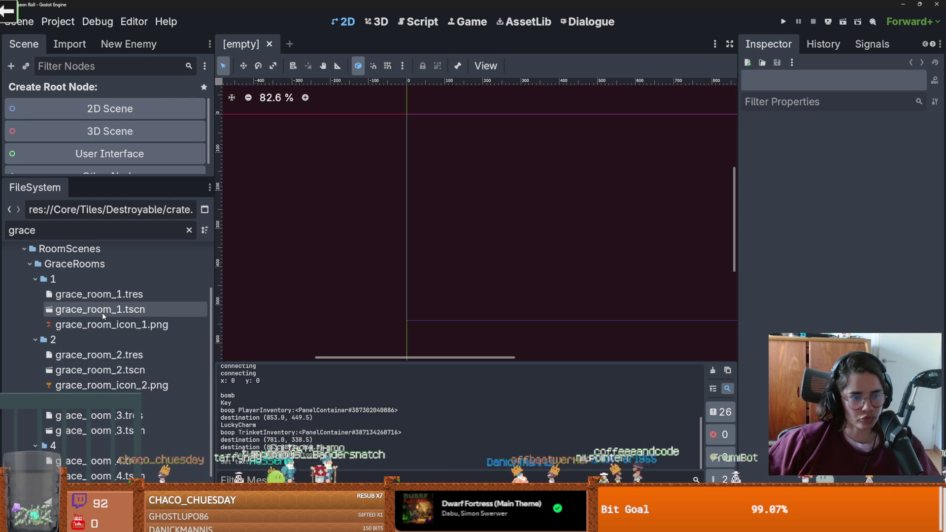
scroll(251, 290, down, 5)
scroll(251, 291, up, 3)
drag(137, 177, 133, 380)
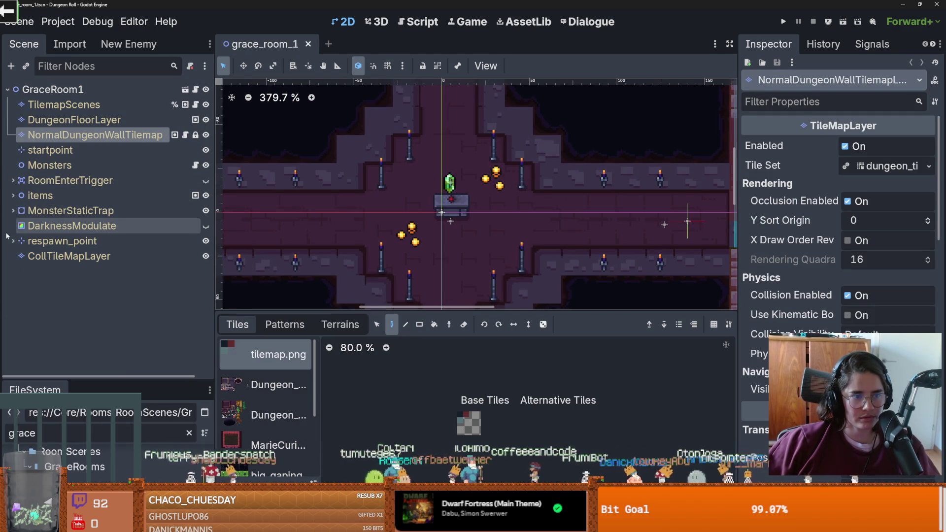
- Select the ItemPickup node and locate its Trinket Loot Table resource in the FileSystem
click(29, 225)
click(13, 195)
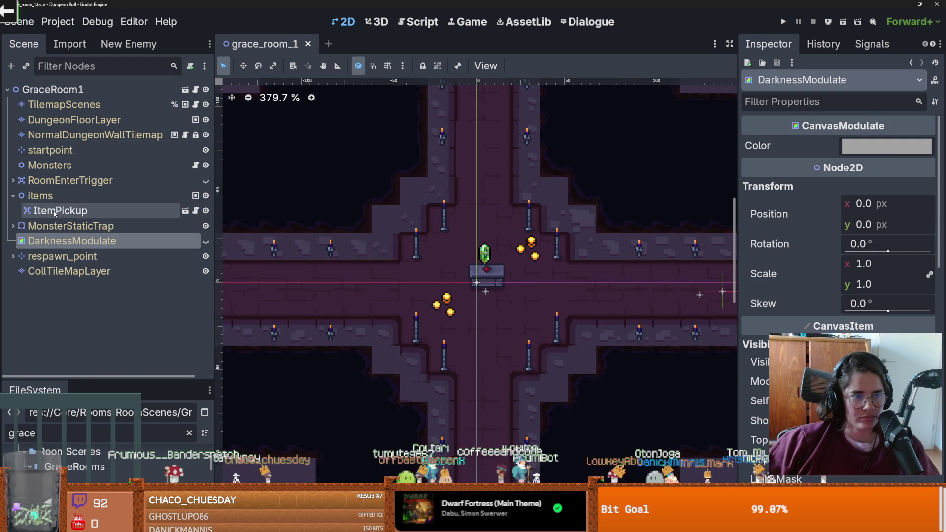
click(55, 212)
drag(735, 173, 576, 173)
click(835, 170)
click(835, 173)
click(835, 173)
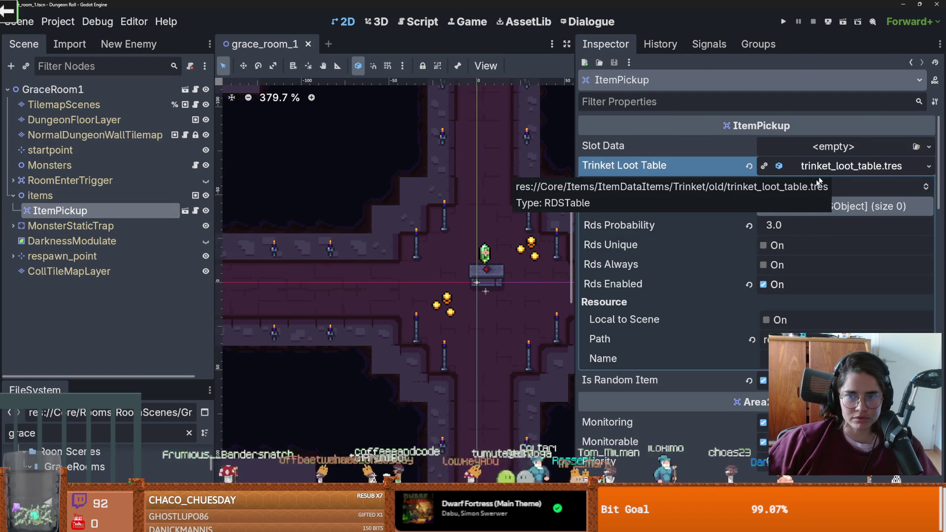
click(929, 166)
click(838, 327)
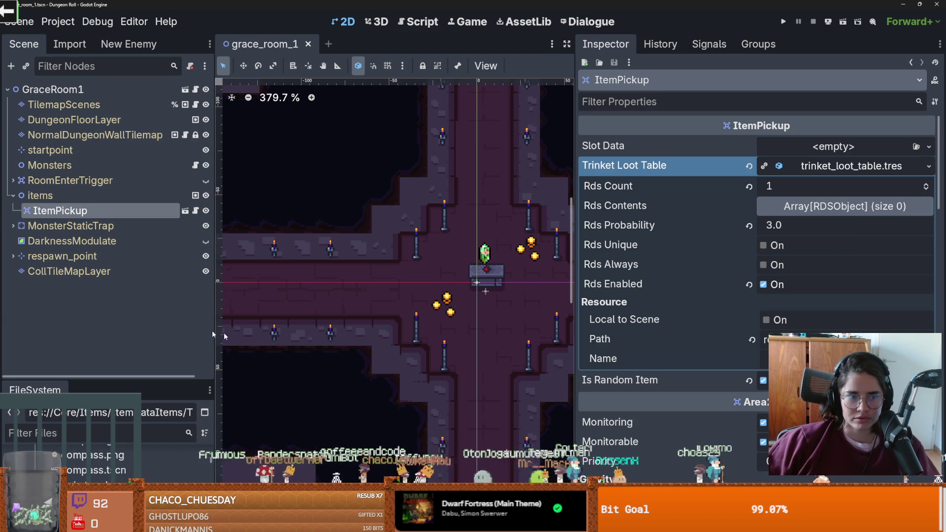
- Open trinket_loot_table.tres, size Rds Contents to 2, and put WardensShield.tres in the first slot
drag(138, 379, 137, 147)
click(114, 270)
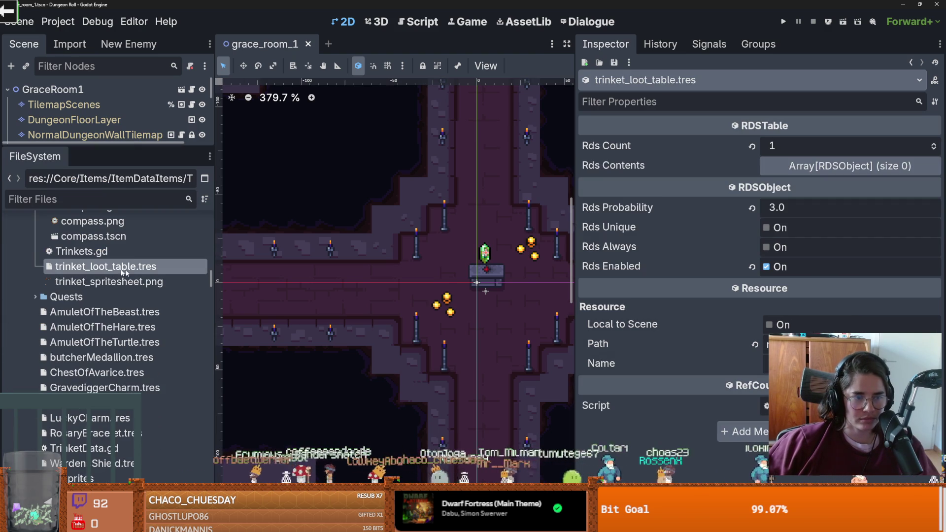
click(861, 168)
click(931, 185)
click(931, 185)
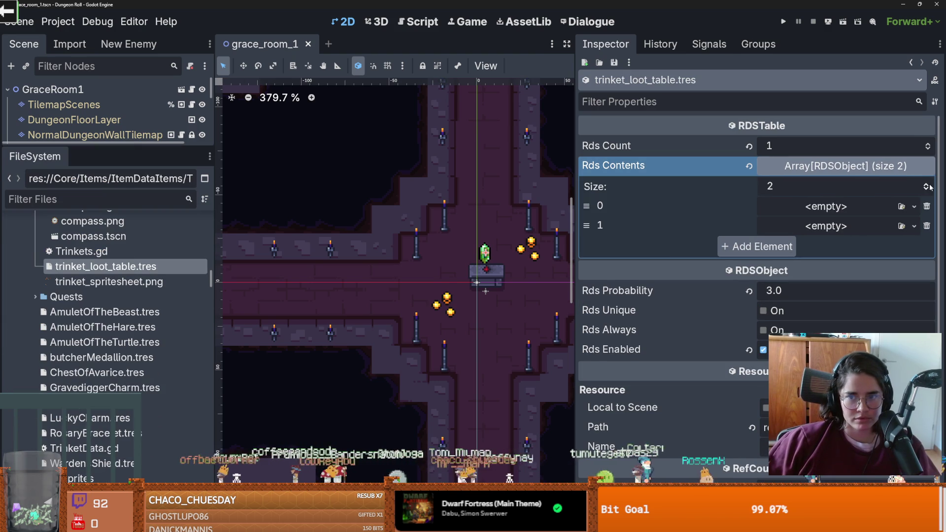
mouse_move(91, 464)
mouse_down()
mouse_move(796, 238)
mouse_move(796, 206)
mouse_up()
click(833, 210)
click(833, 207)
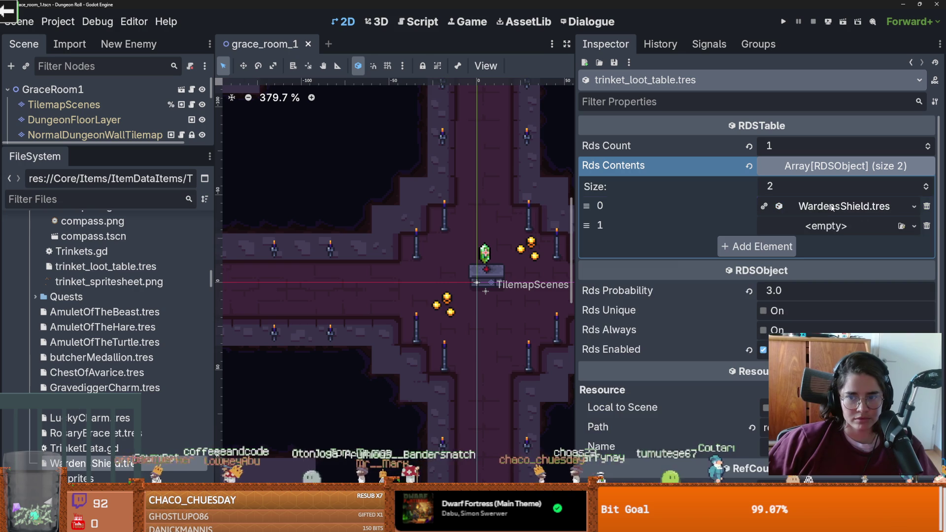
- Put RosaryBracelet.tres in the second Rds Contents slot, save, and bring LuckyCharm.tres over the entries
click(101, 434)
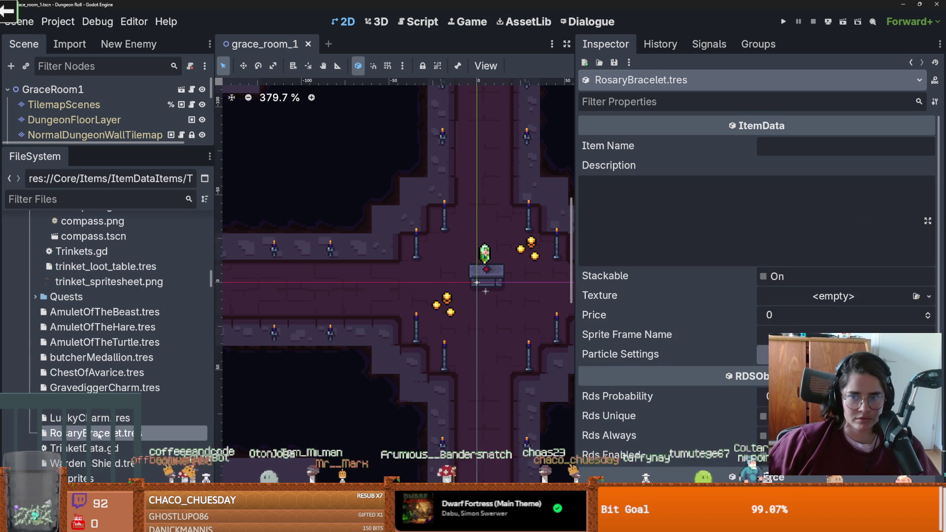
drag(102, 144, 138, 334)
click(76, 211)
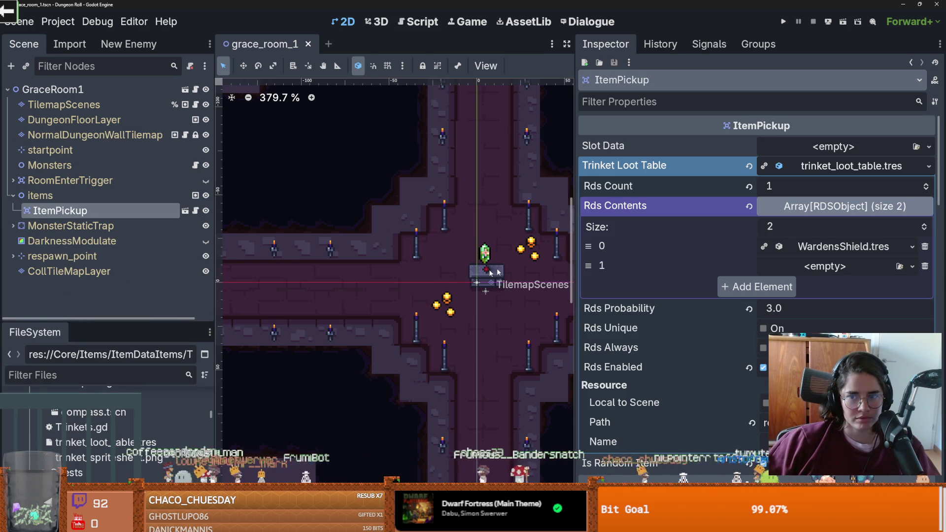
scroll(99, 477, up, 5)
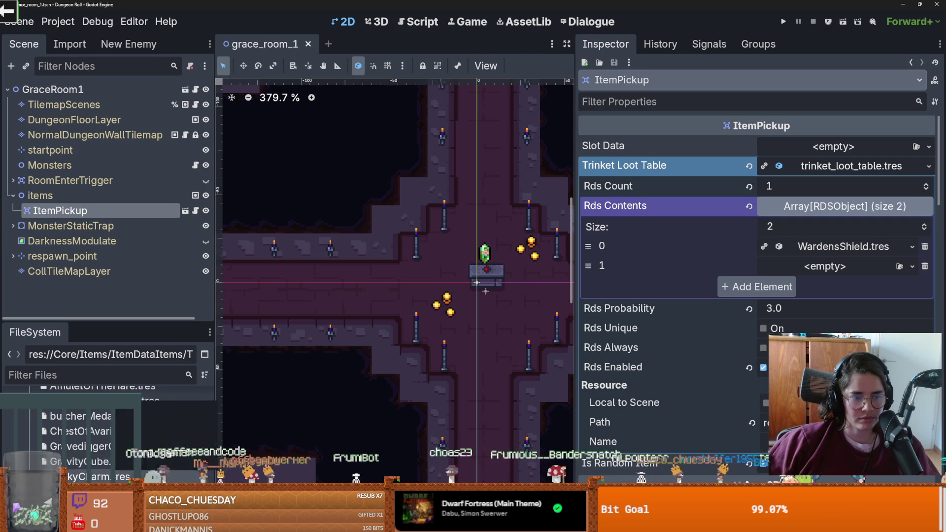
mouse_move(88, 462)
mouse_down()
mouse_move(626, 328)
mouse_move(824, 266)
mouse_up()
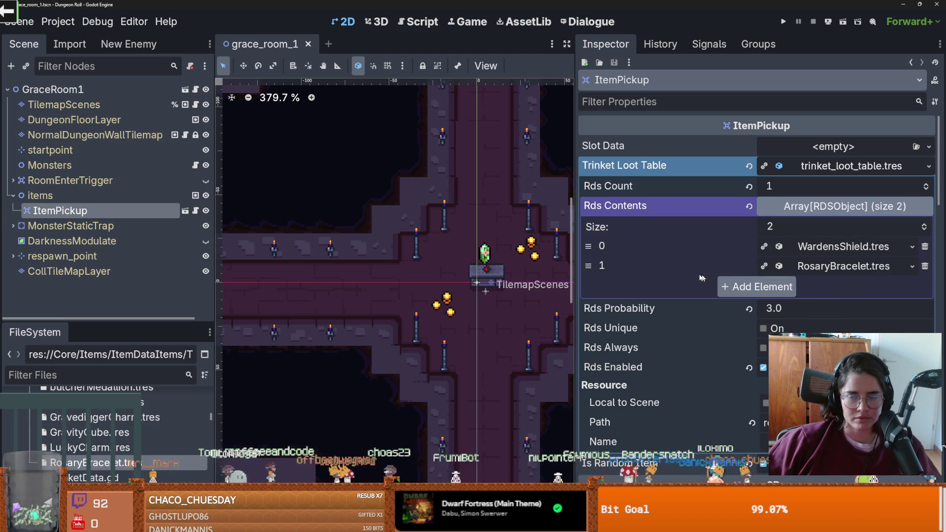
key(ctrl+s)
click(844, 246)
click(844, 246)
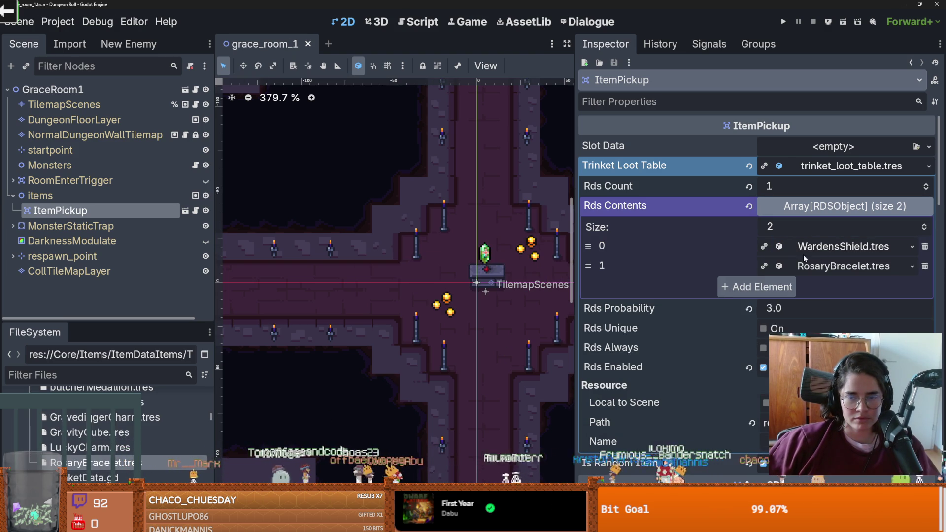
mouse_move(74, 447)
mouse_down()
mouse_move(789, 268)
mouse_move(811, 251)
mouse_up()
- Replace the first loot entry with LuckyCharm.tres, save, and open WardensShield.tres before switching to Obsidian
mouse_move(74, 447)
mouse_down()
mouse_move(173, 384)
mouse_move(806, 249)
mouse_up()
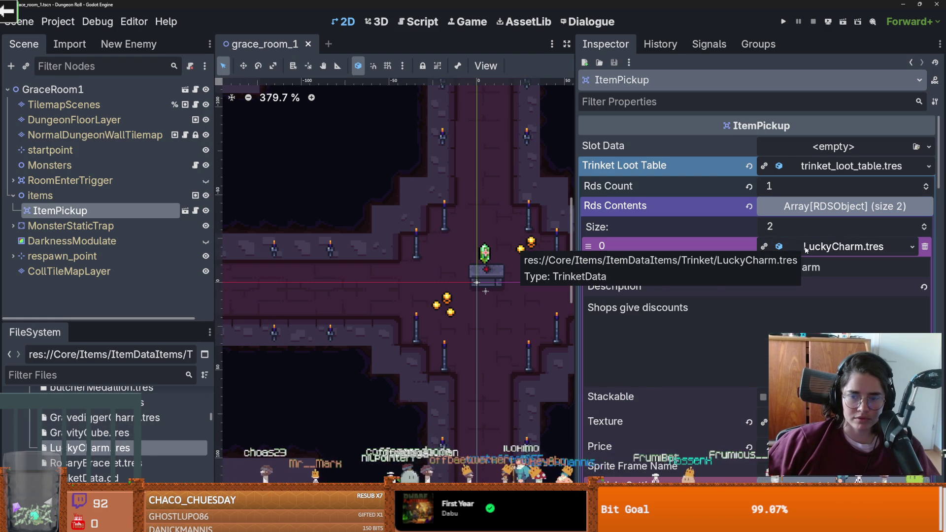
click(806, 249)
key(ctrl+s)
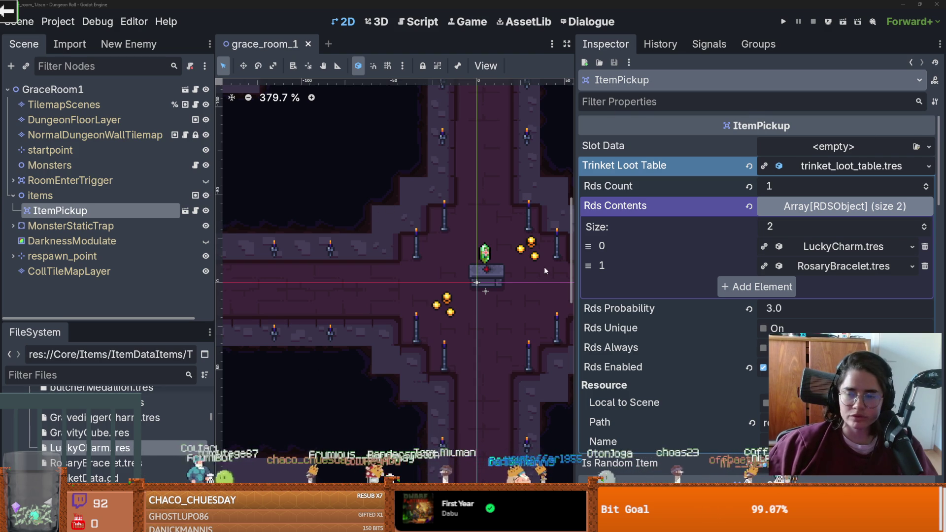
click(911, 62)
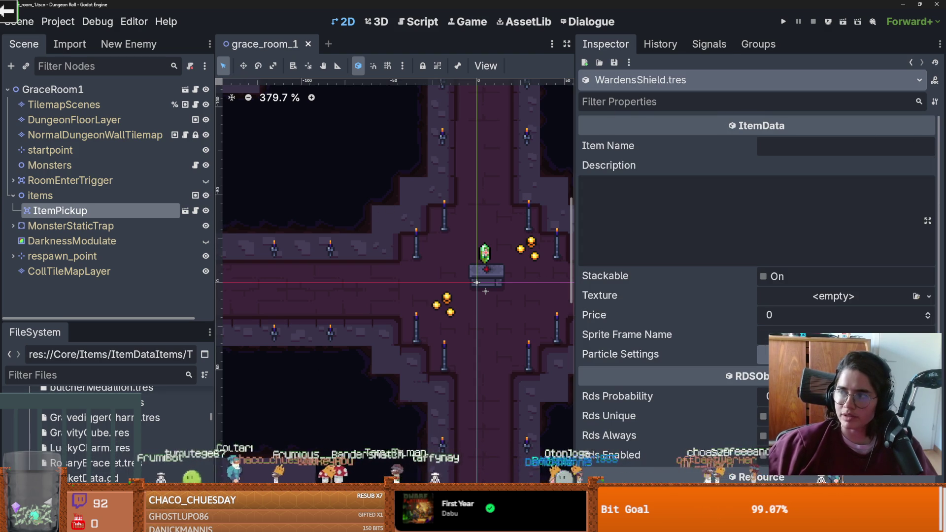
key(alt+Tab)
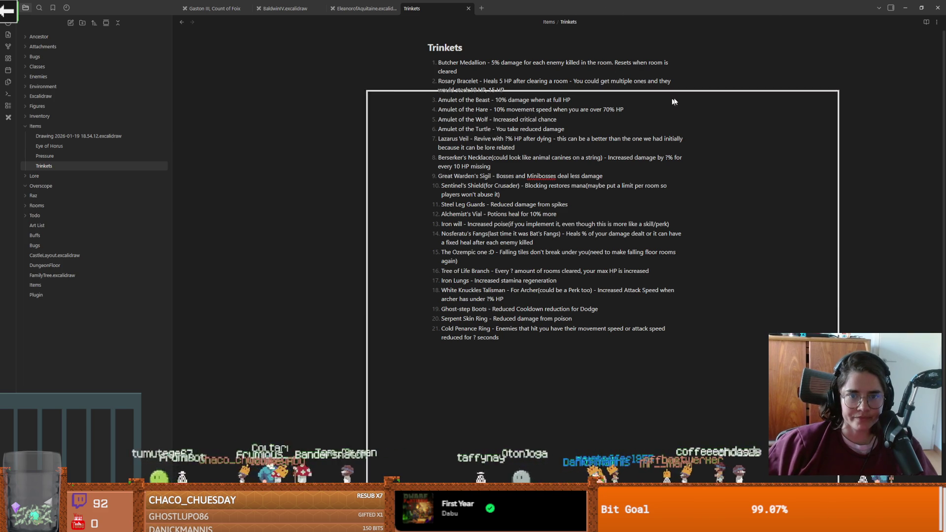
- Float the Obsidian Trinkets note over the editor to read it, then return to Godot
drag(664, 103, 677, 101)
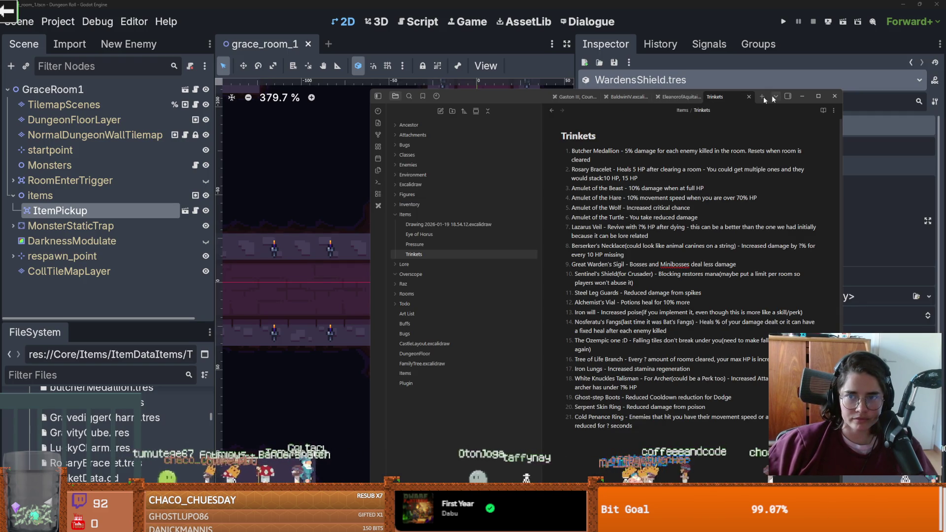
click(802, 96)
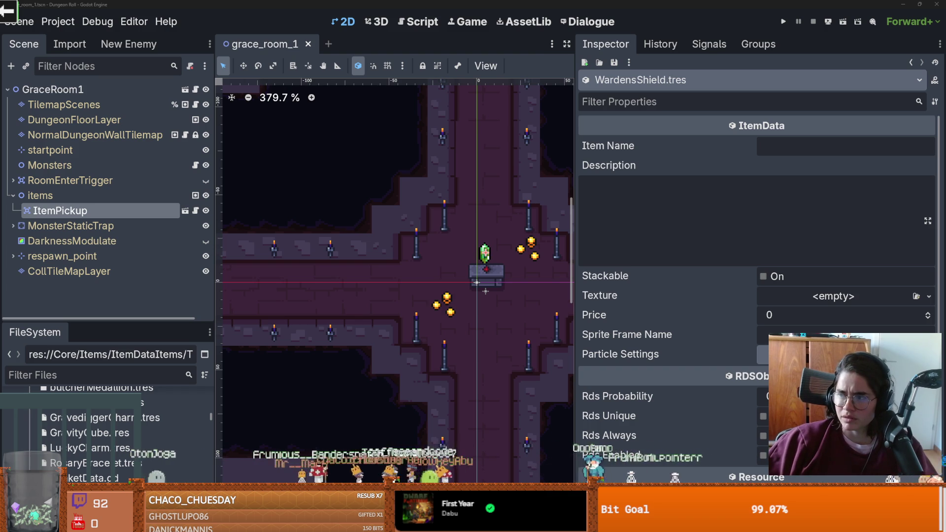
- Give WardensShield.tres the description "You don't take first damage when you enter a room"
scroll(110, 433, down, 2)
click(110, 435)
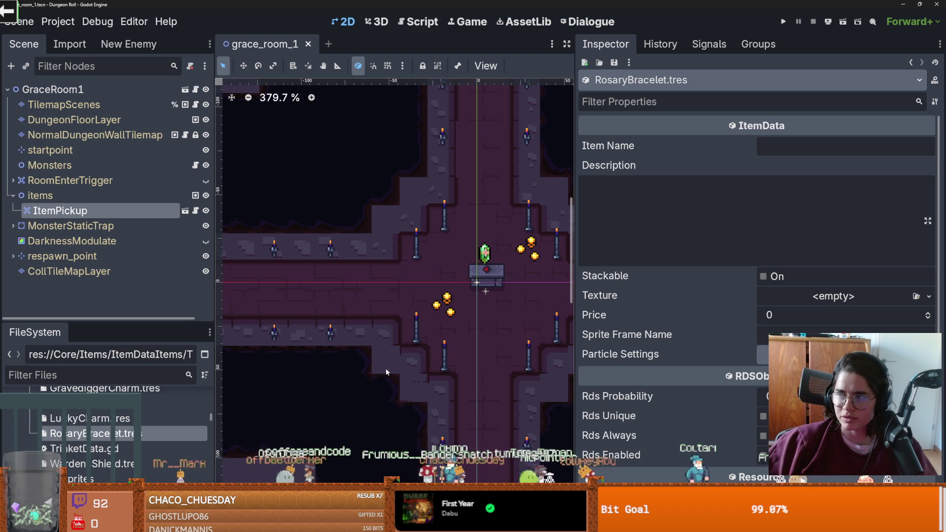
click(81, 464)
click(646, 248)
text(Don't take)
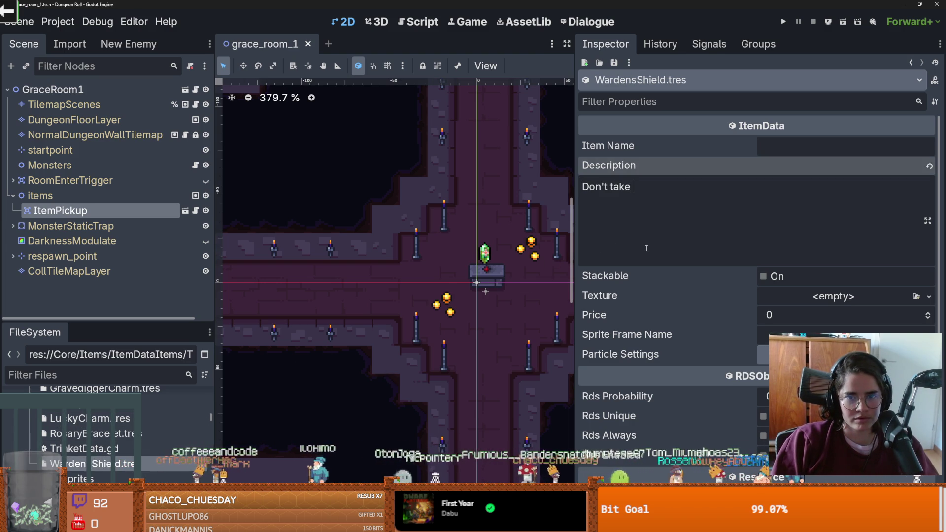
key(ctrl+a)
text(first da)
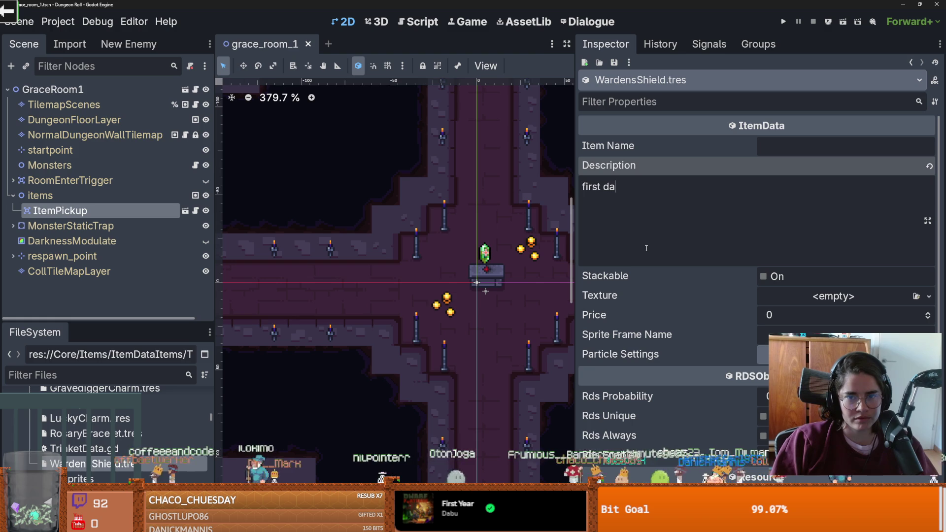
key(ctrl+a)
text(You)
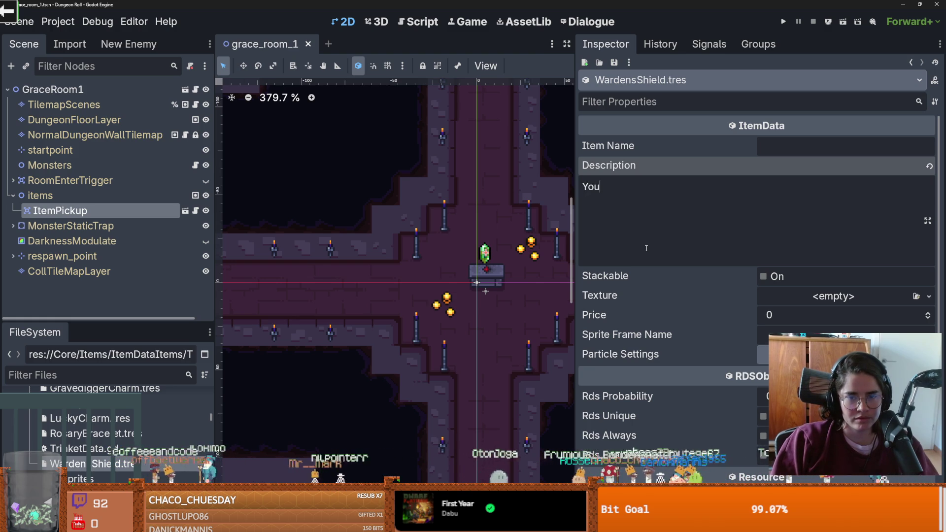
text( don't take fi)
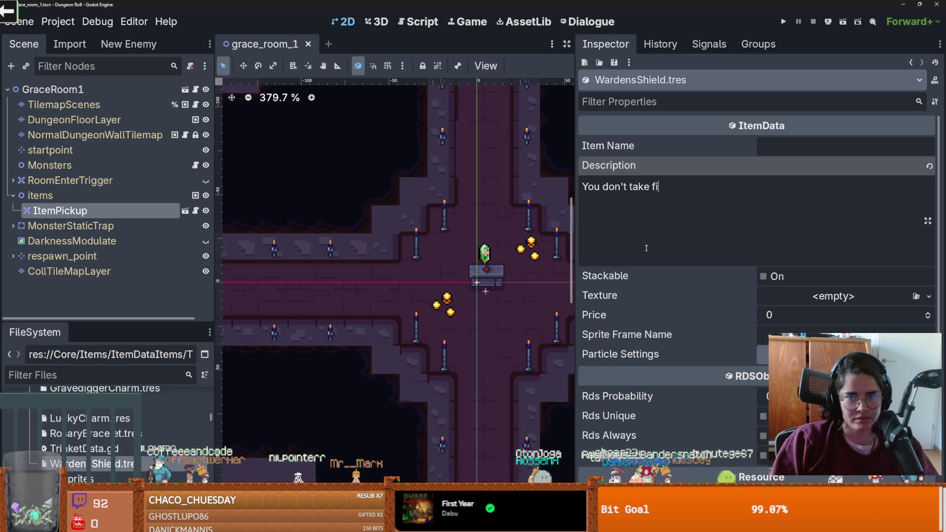
text(rst damage when yo)
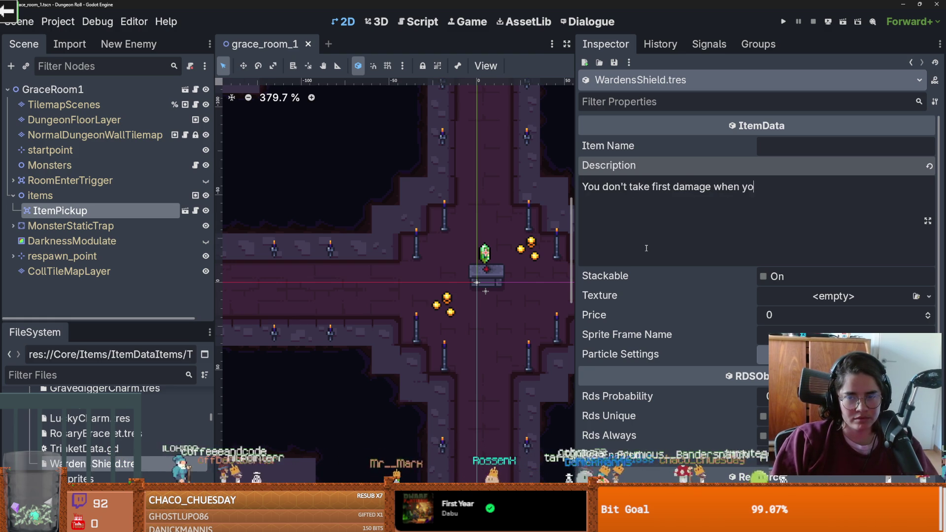
text(u enter a )
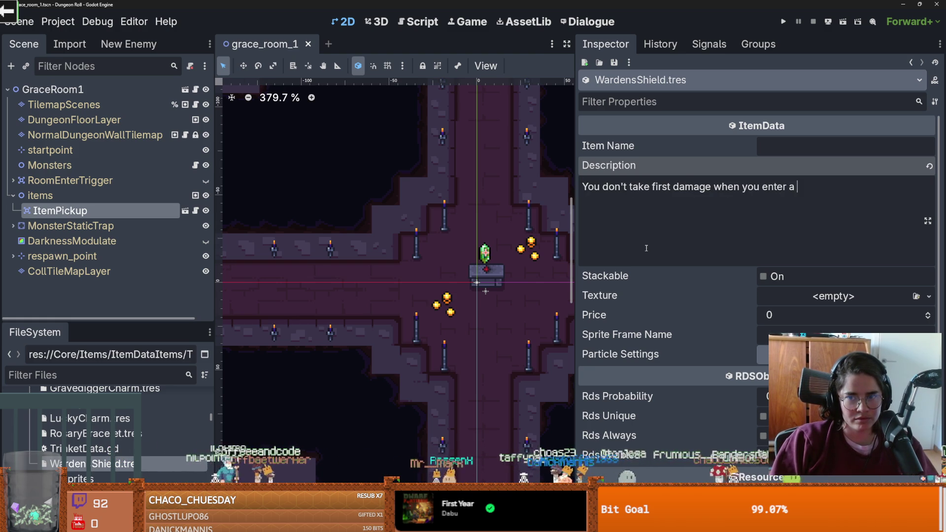
text(Room)
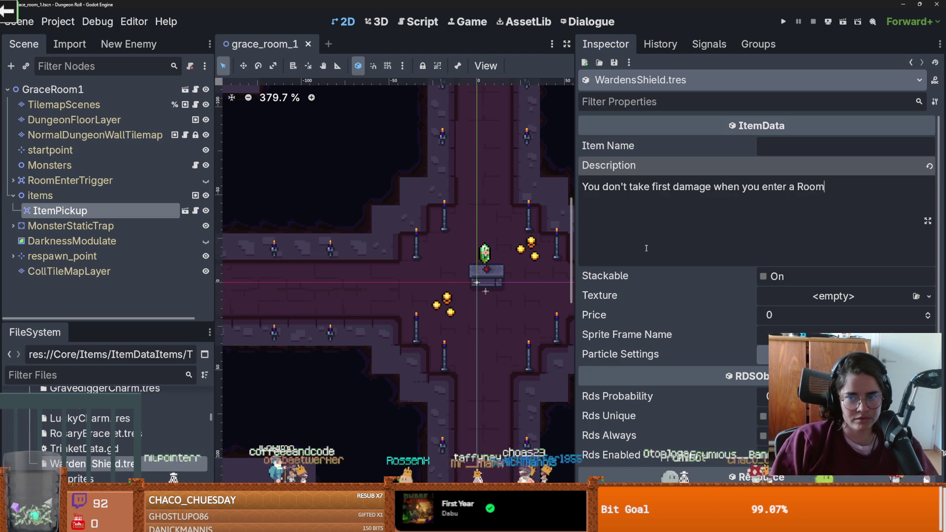
click(794, 187)
key(Delete)
text(r)
right_click(102, 461)
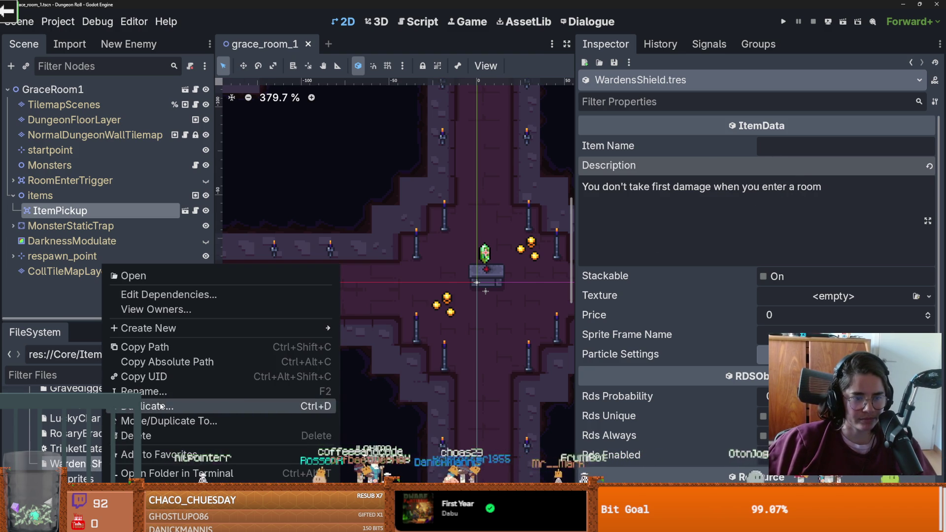
key(Escape)
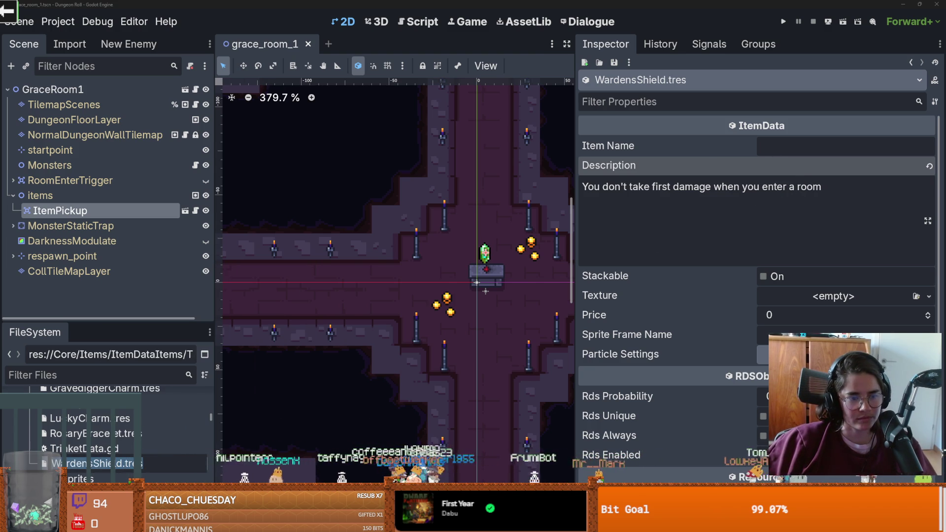
click(781, 145)
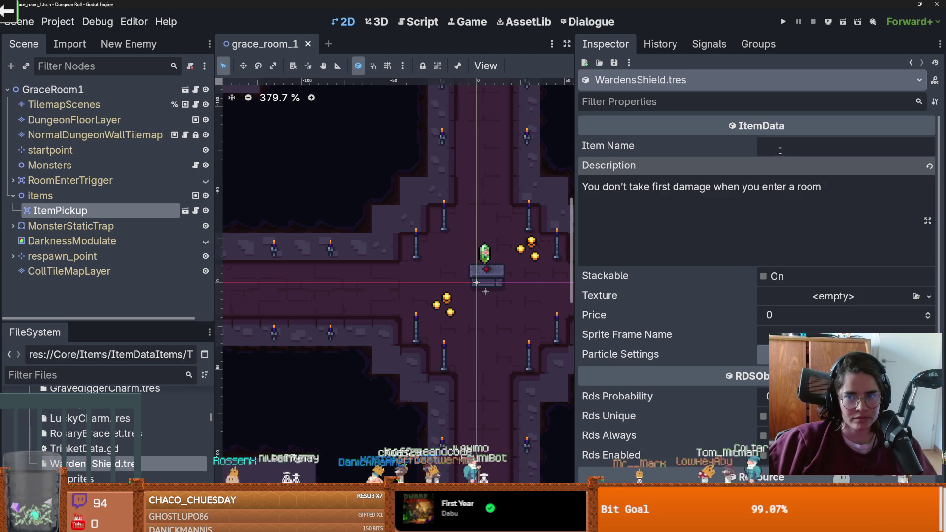
- Name the item "Wardens Shield" and raise its Price to 10
text(Wardens Shield)
click(795, 145)
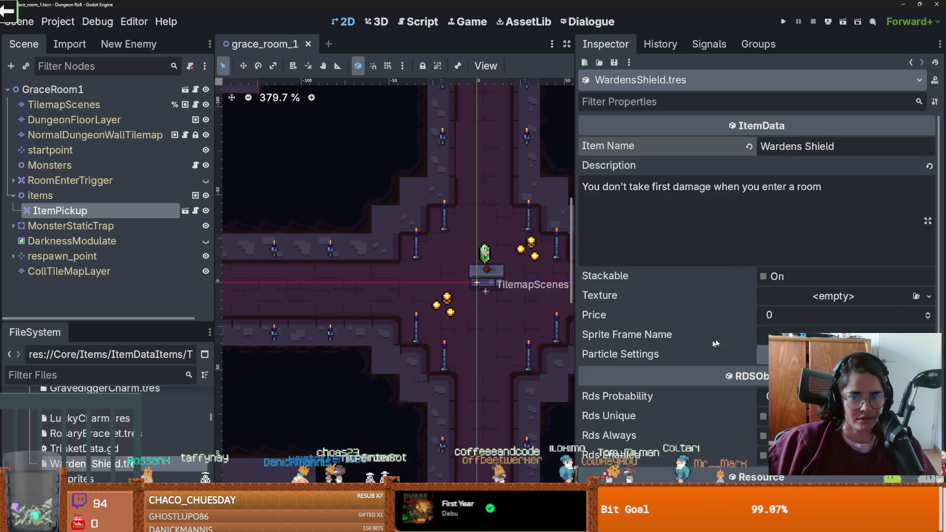
click(927, 314)
click(928, 314)
click(927, 314)
click(928, 313)
click(928, 314)
click(928, 314)
click(928, 313)
click(928, 314)
click(927, 314)
click(928, 314)
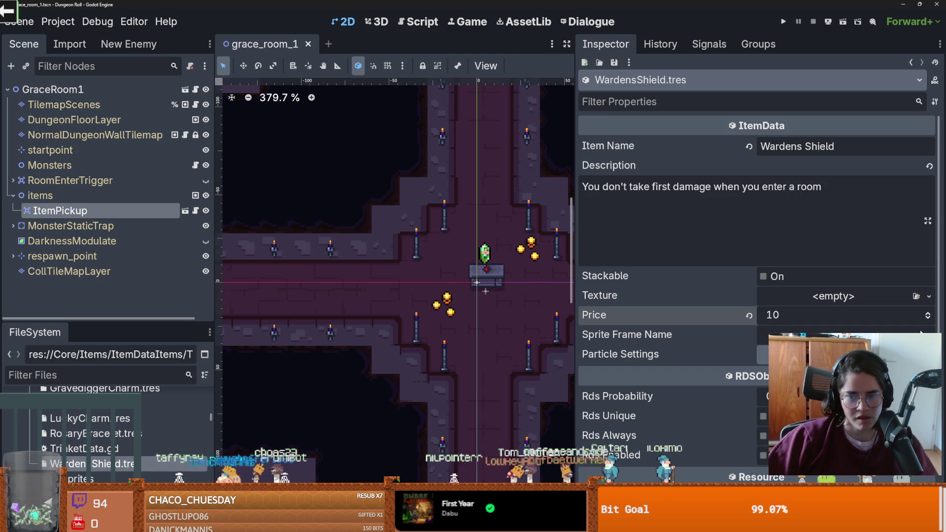
scroll(119, 445, up, 3)
scroll(120, 445, down, 10)
drag(117, 323, 116, 96)
scroll(143, 271, up, 5)
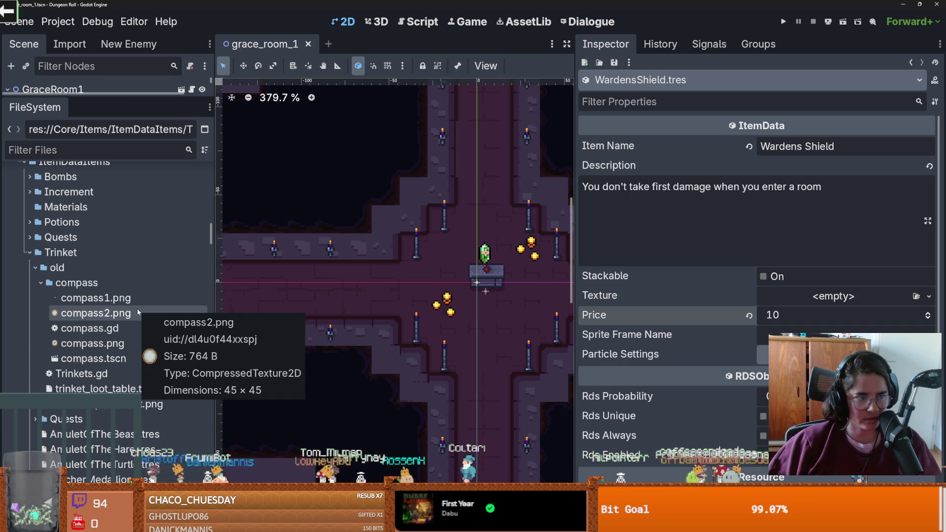
scroll(125, 369, down, 3)
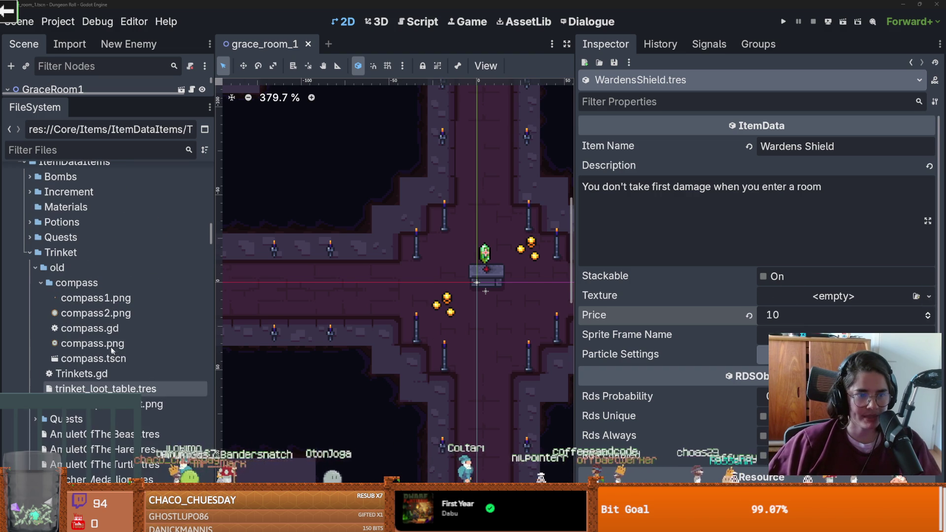
- Set the texture to an AtlasTexture of the shield's 16×16 cell from trinket_spritesheet.png, save, and open RosaryBracelet.tres
click(837, 299)
click(838, 298)
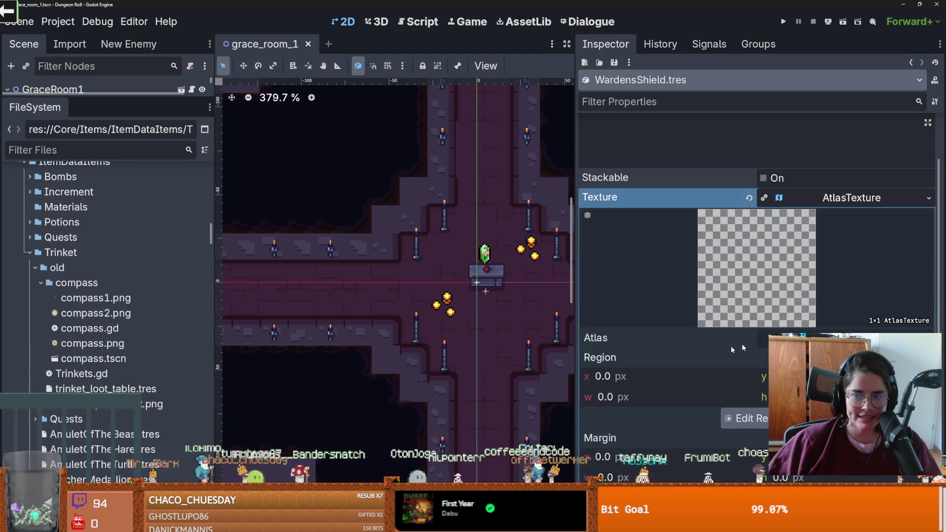
mouse_move(141, 402)
mouse_down()
mouse_move(444, 345)
mouse_move(670, 338)
mouse_up()
click(745, 418)
scroll(459, 261, up, 3)
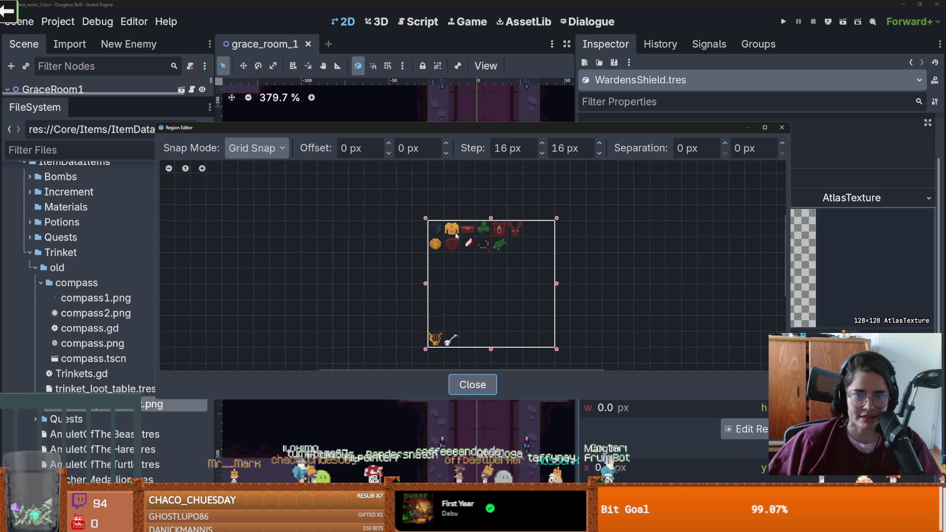
click(459, 252)
click(782, 128)
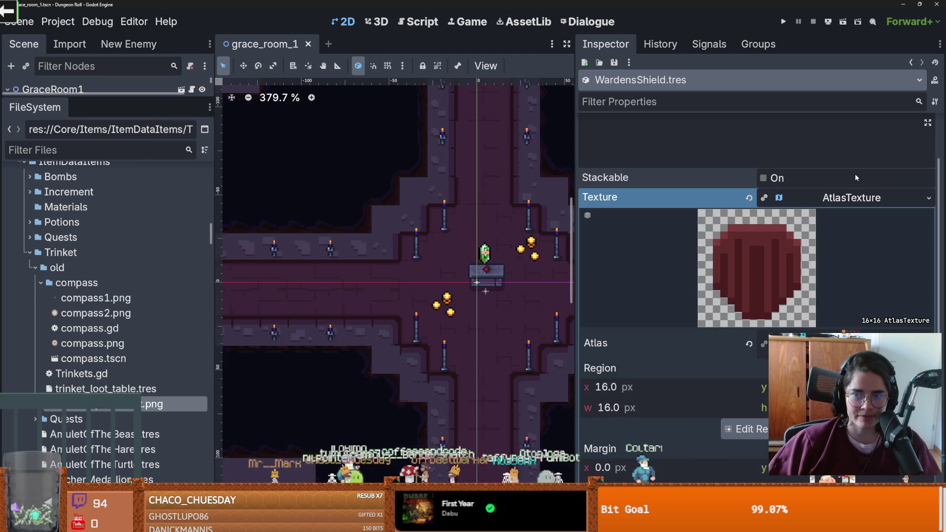
click(770, 206)
key(ctrl+s)
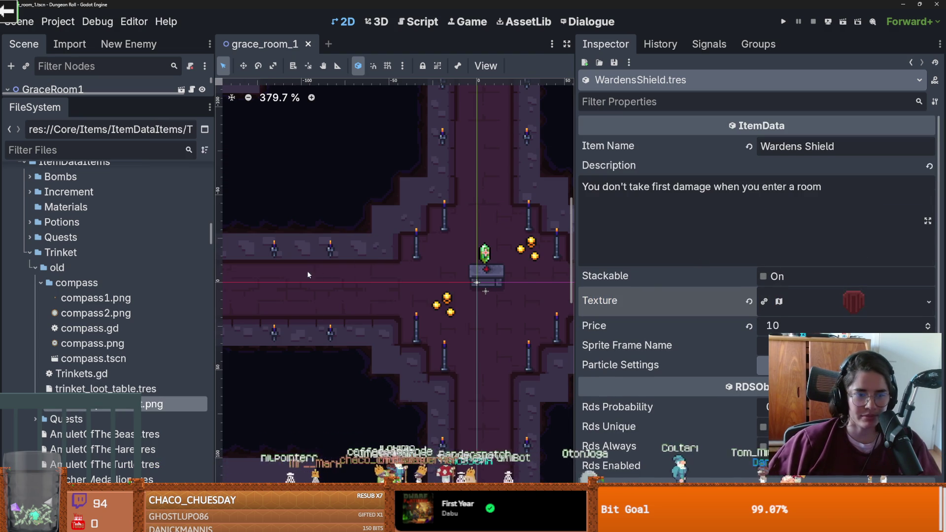
scroll(102, 345, down, 5)
click(102, 342)
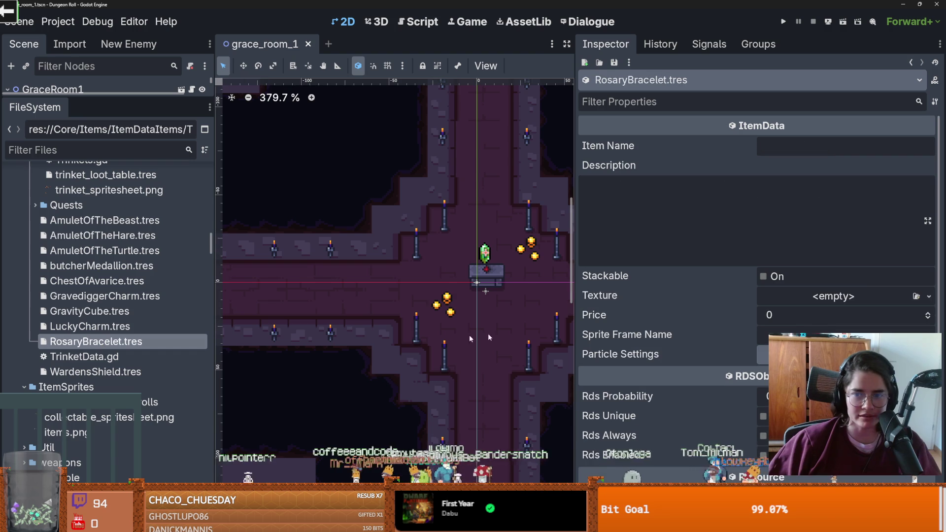
- Name the item 'Rosary Bracelet' and paste in its description about healing 5 HP after clearing a room
click(781, 148)
text(Rosary Bracelet)
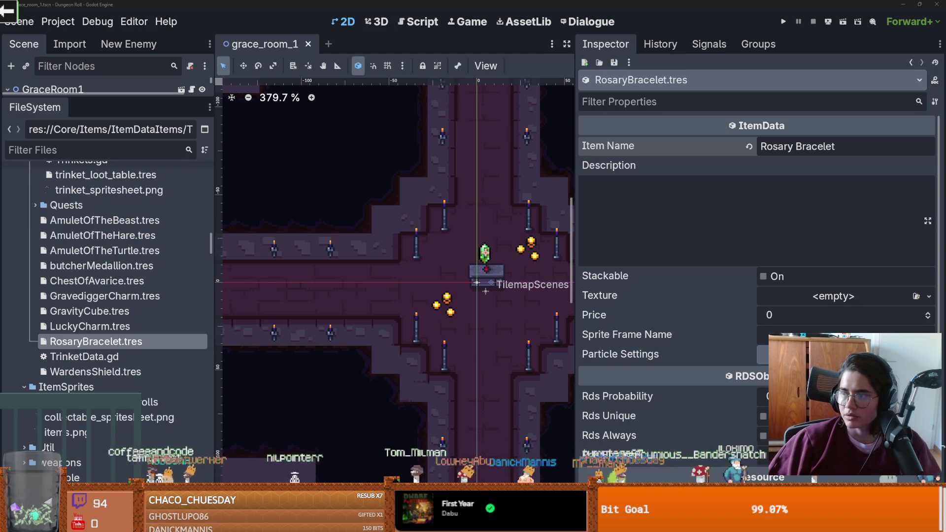
click(615, 198)
text(Heals 5 HP after clearing a room - You could get multiple ones and they would stack:10 HP, 15 HP)
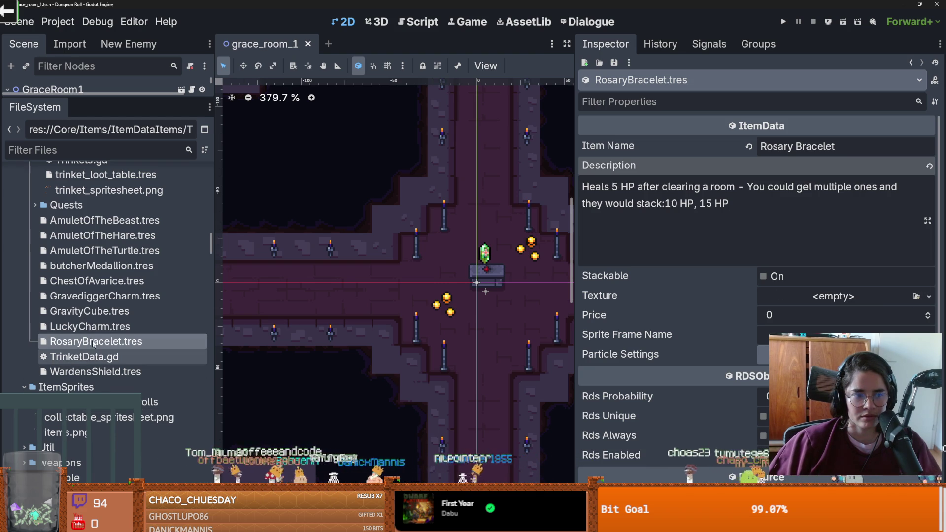
- Give it a new AtlasTexture from trinket_spritesheet.png with the rosary sprite region, save, then open LuckyCharm
scroll(90, 352, up, 3)
click(828, 297)
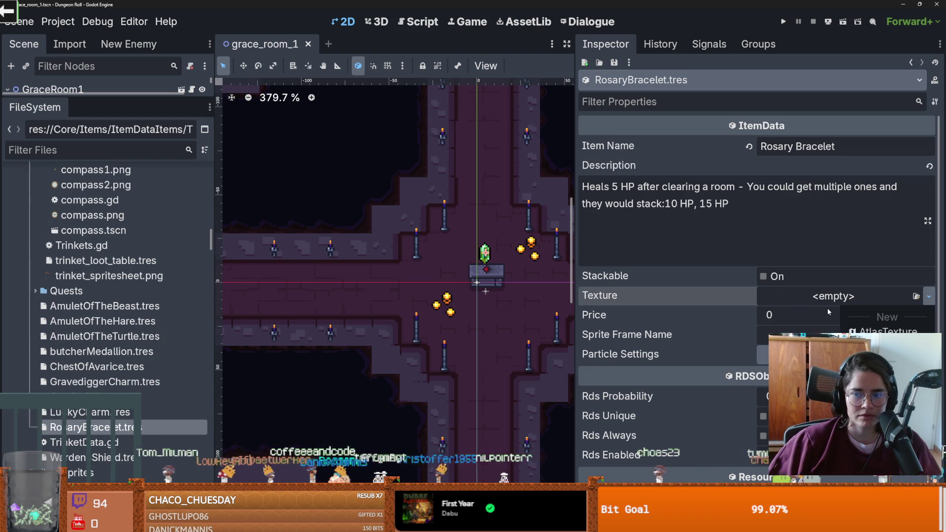
click(871, 330)
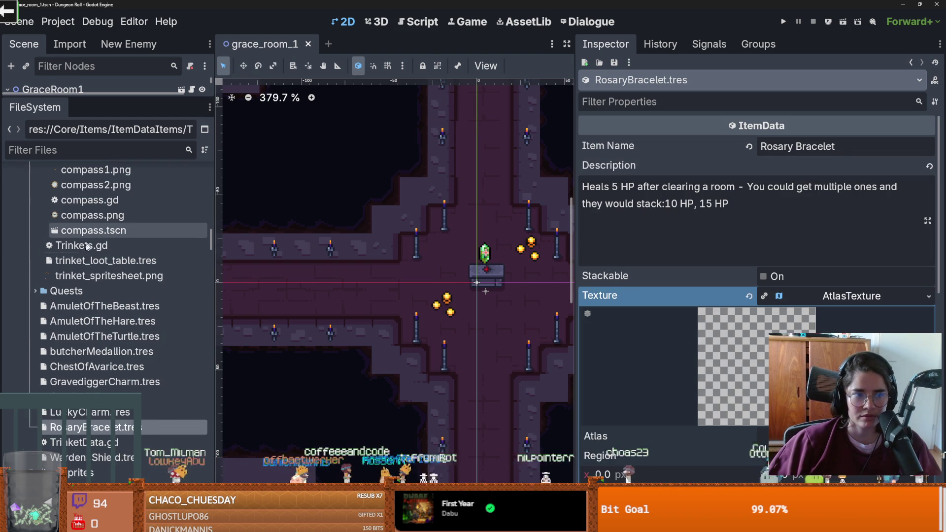
mouse_move(75, 273)
mouse_down()
mouse_move(345, 295)
mouse_move(690, 394)
mouse_move(767, 428)
mouse_up()
click(744, 379)
click(457, 209)
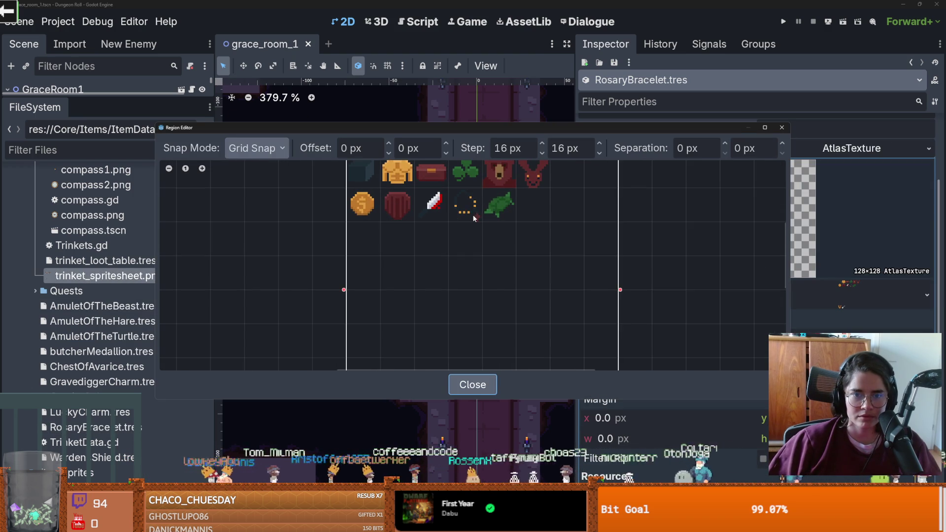
click(781, 127)
click(856, 152)
key(ctrl+s)
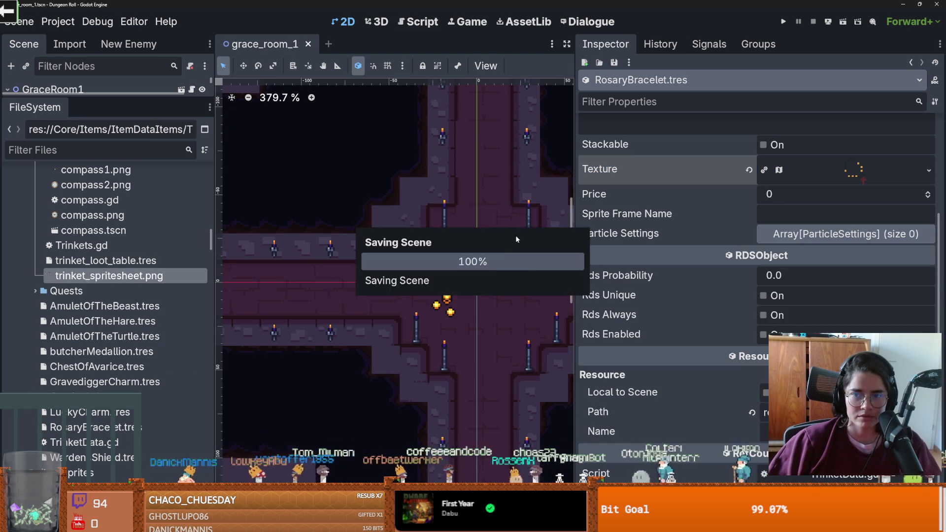
scroll(113, 377, down, 2)
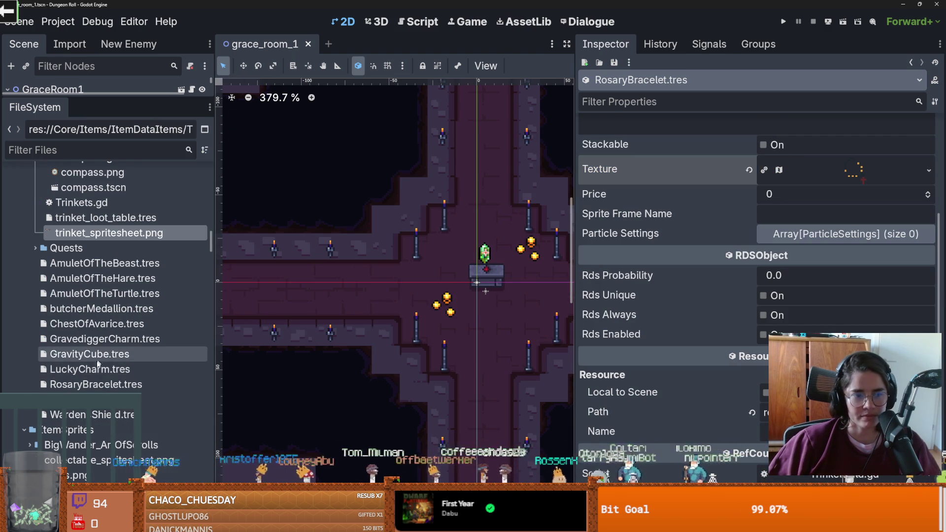
click(97, 373)
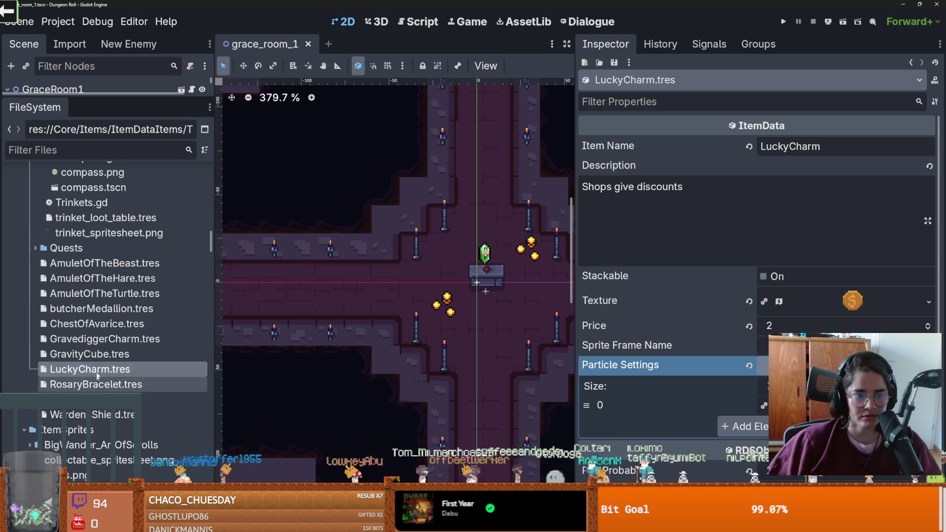
- Open GravityCube.tres and set its Item Name to 'Gravity Cube'
click(94, 353)
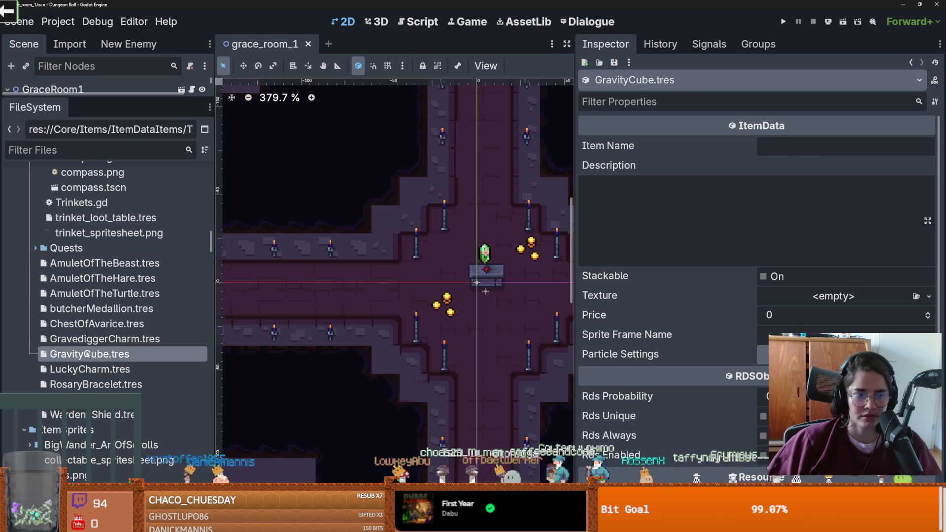
right_click(88, 354)
click(118, 387)
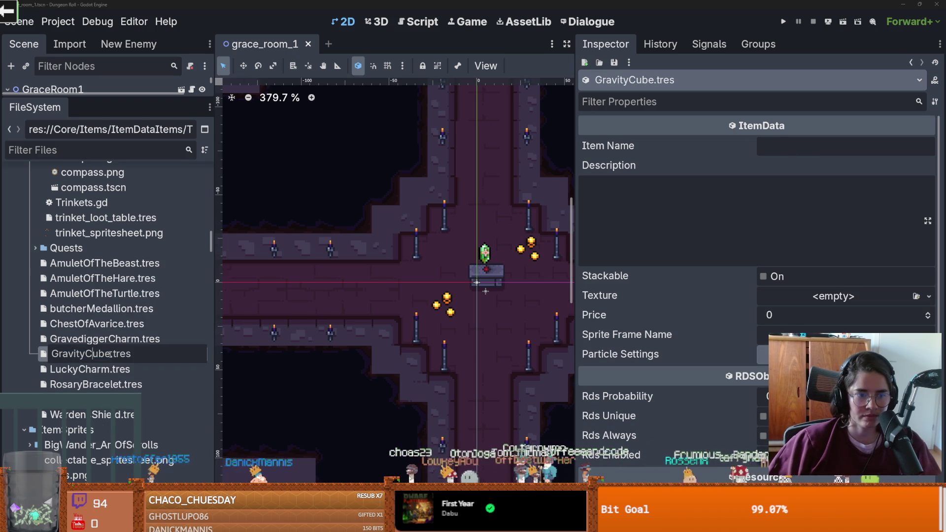
click(850, 149)
click(796, 150)
text(GravityCube)
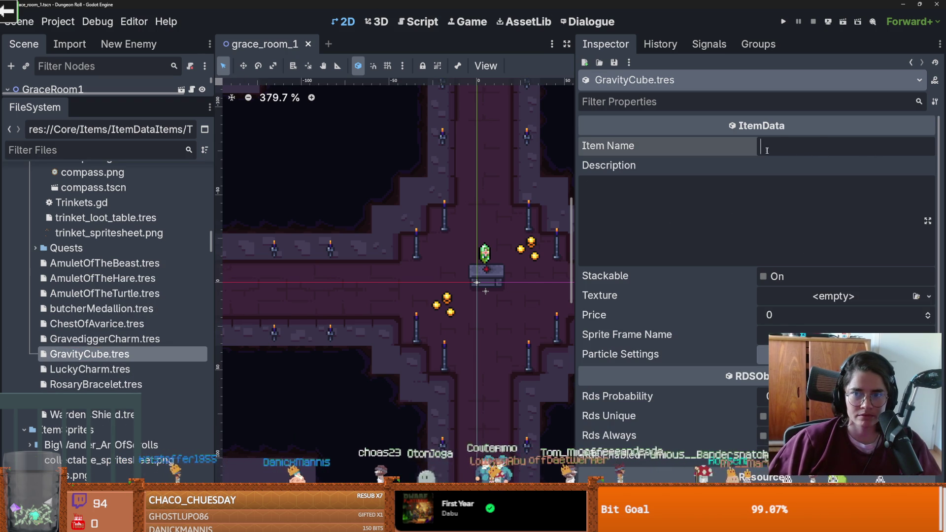
key(Tab)
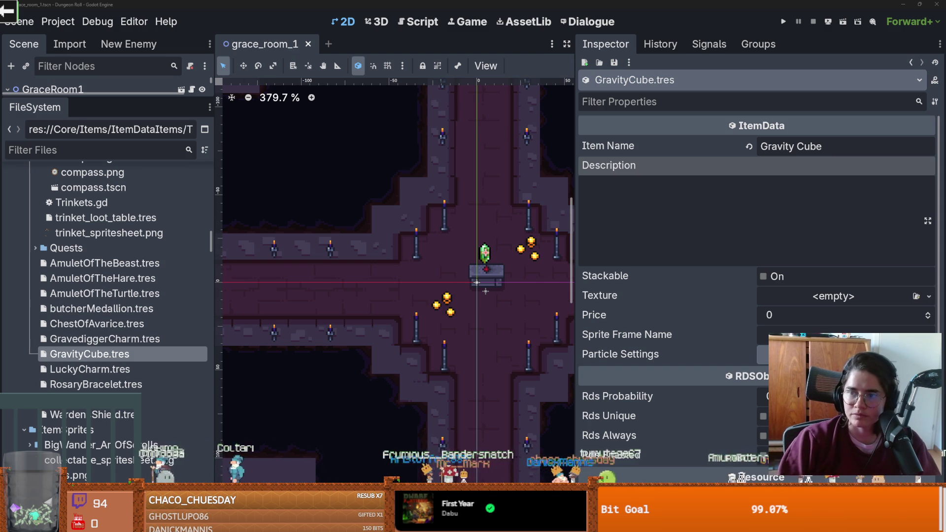
- Write the description 'make Projectiles slower' and save
click(700, 218)
text(make PRoj)
key(BackSpace)
text(rojectile)
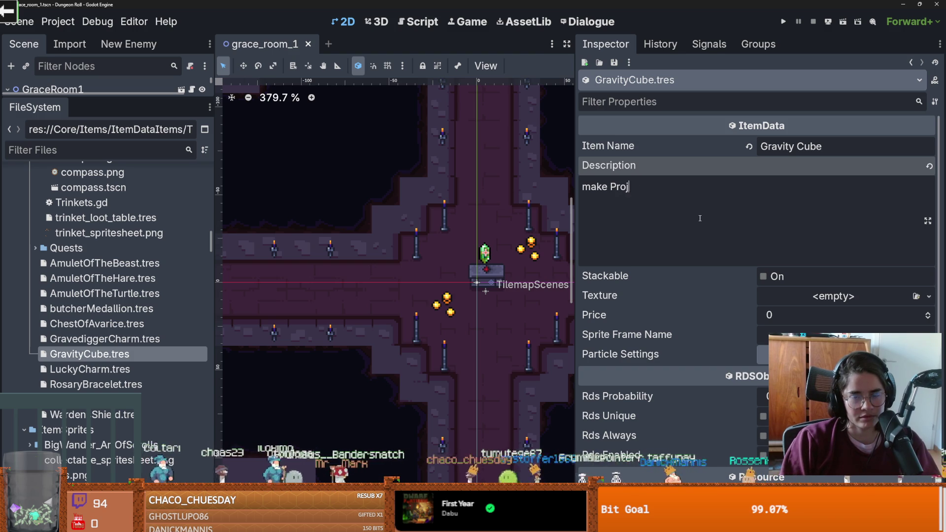
text(s slower)
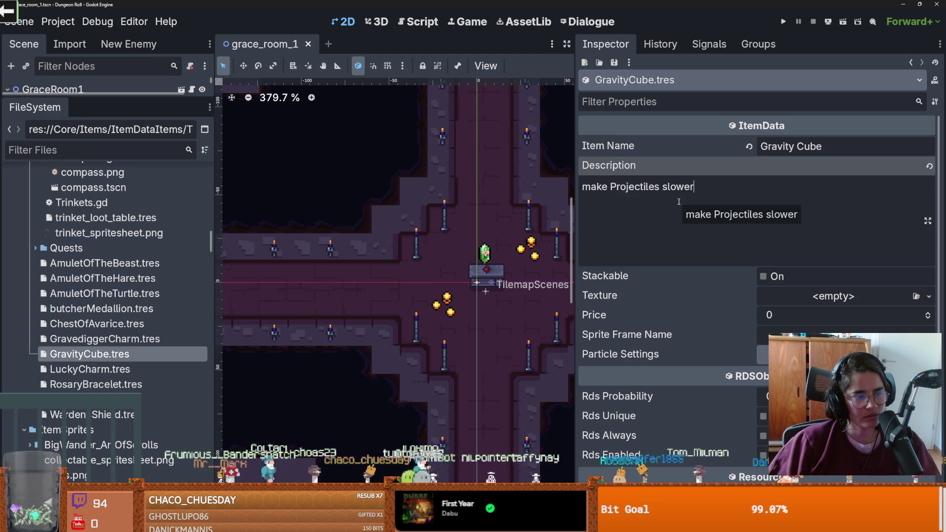
key(ctrl+s)
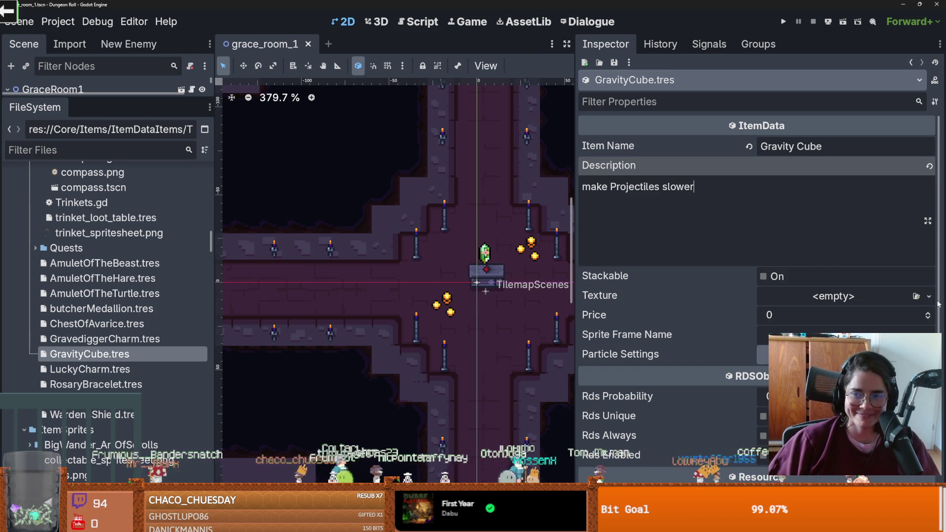
- Create a new AtlasTexture for the cube's icon and set its price to 5
click(849, 296)
click(884, 331)
click(777, 316)
text(5)
- Use trinket_spritesheet.png as the atlas with the cube's cell as region, save, and open GravediggerCharm.tres
scroll(778, 328, down, 3)
scroll(641, 263, up, 3)
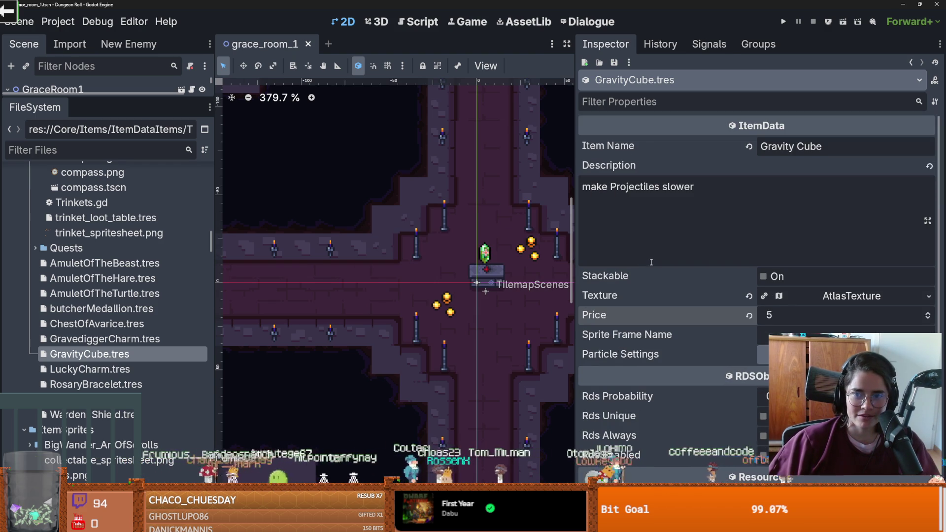
click(823, 298)
drag(109, 233, 838, 437)
drag(763, 437, 763, 437)
click(745, 379)
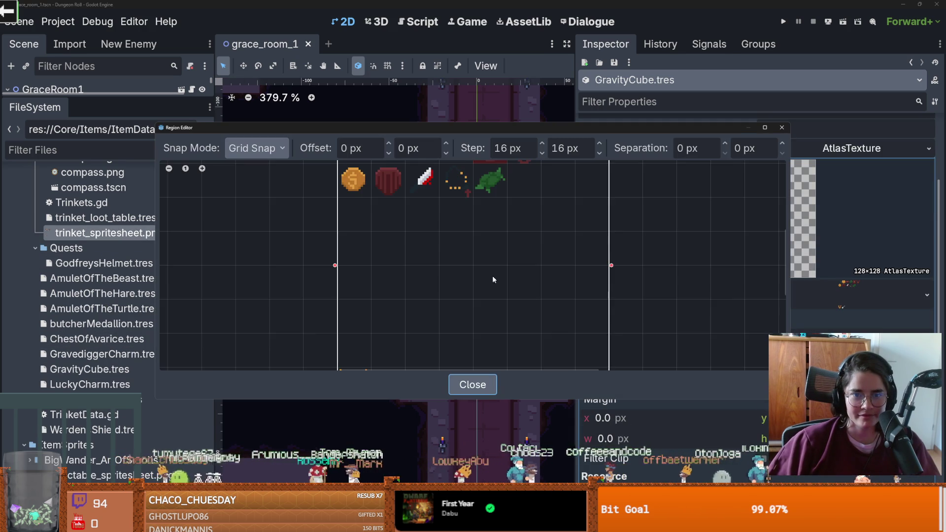
click(371, 214)
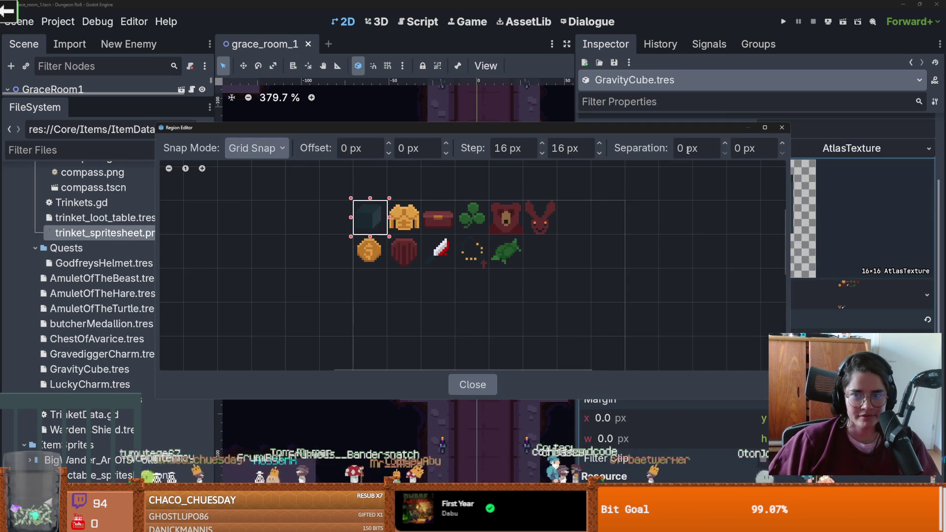
click(782, 128)
click(845, 148)
key(ctrl+s)
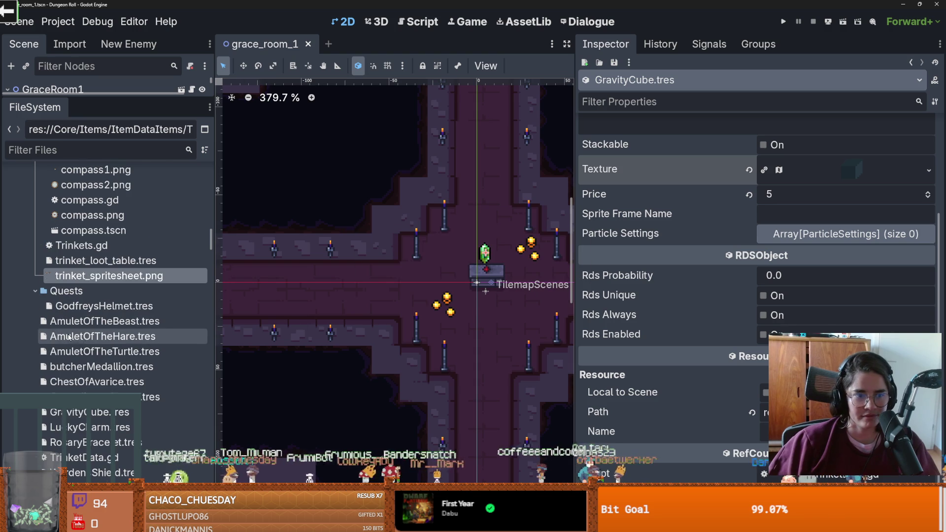
click(124, 396)
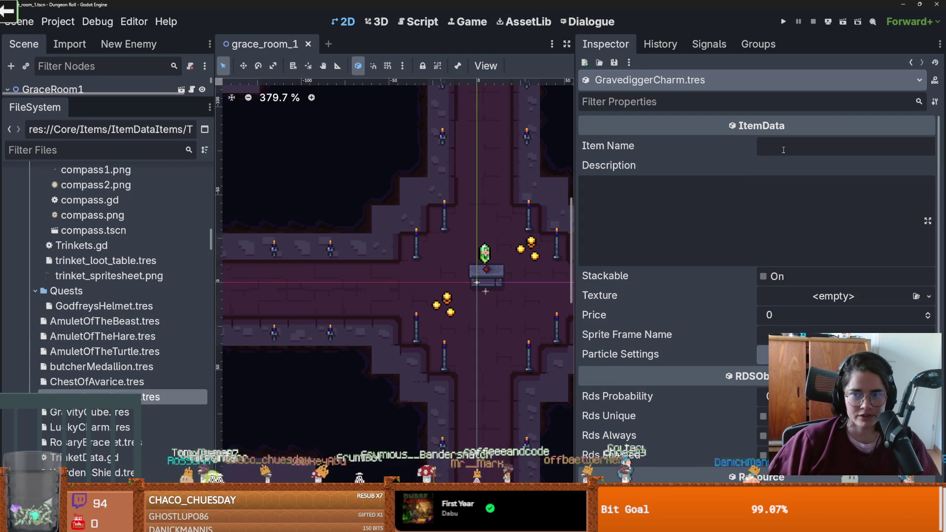
- Copy the GravediggerCharm file name into Item Name, making it 'Gravedigger Charm'
right_click(112, 394)
click(153, 392)
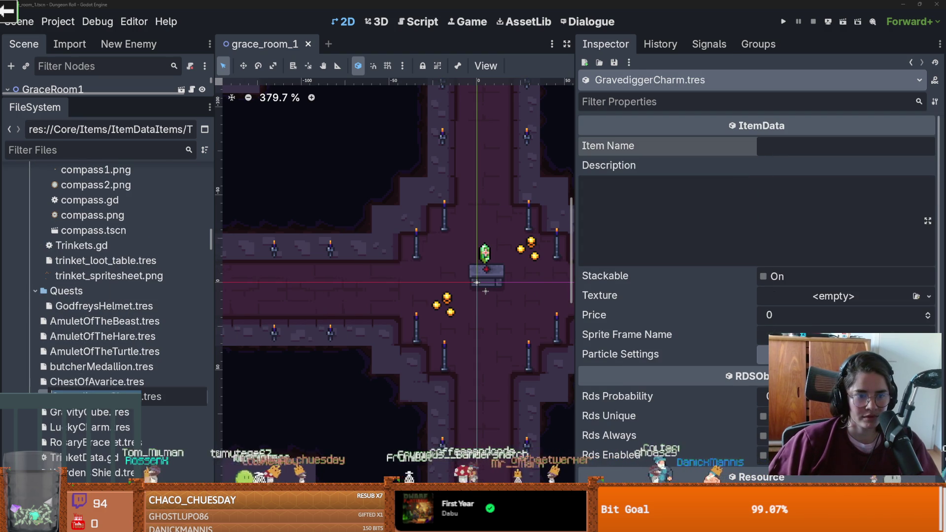
key(ctrl+c)
key(Escape)
click(791, 146)
key(ctrl+v)
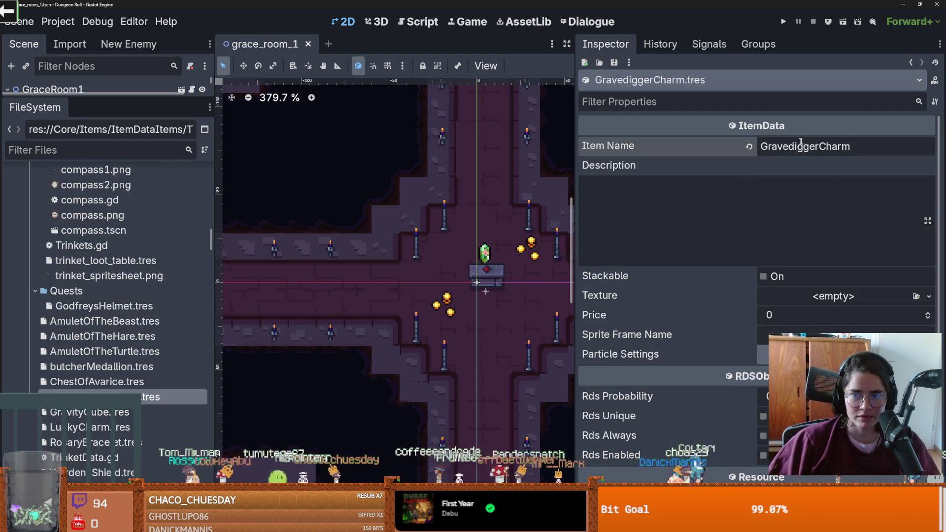
click(819, 146)
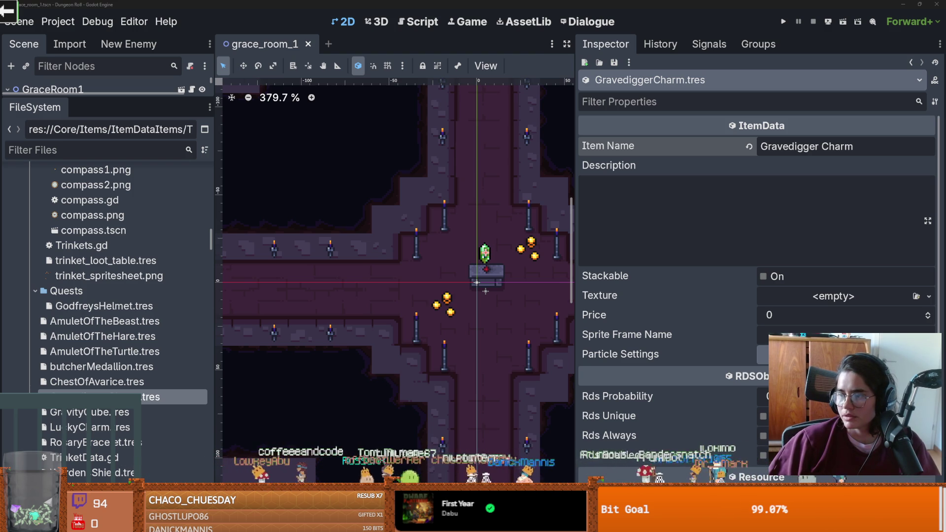
click(642, 254)
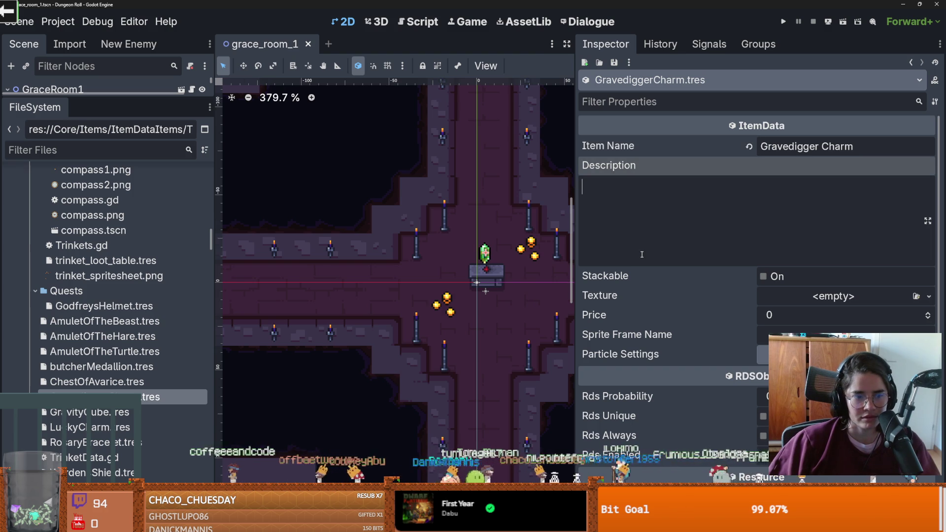
- Open ChestOfAvarice.tres, paste into its Item Name and undo it, leaving the data empty
click(123, 382)
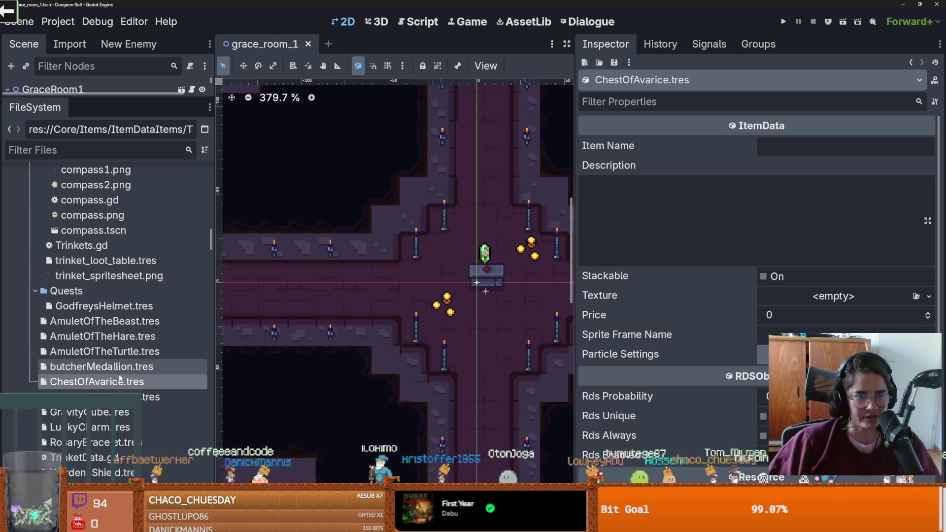
click(782, 154)
key(ctrl+v)
key(ctrl+z)
click(95, 388)
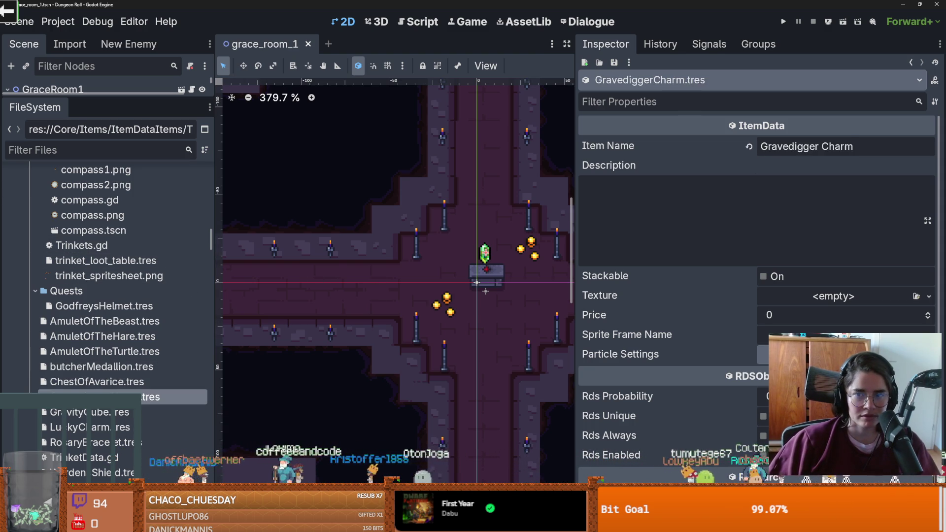
right_click(95, 388)
- Copy the file name into Item Name as 'Chest Of Avarice'
click(103, 387)
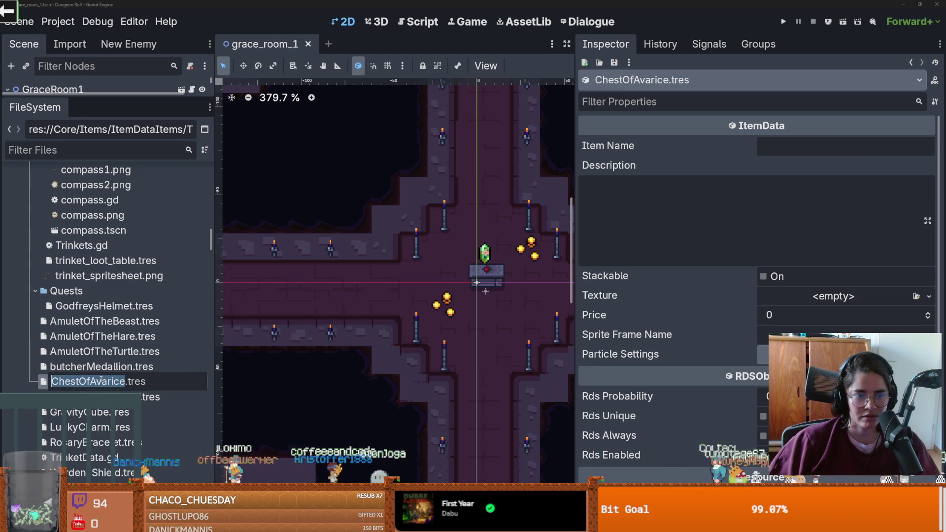
key(ctrl+c)
key(Escape)
click(783, 155)
key(ctrl+v)
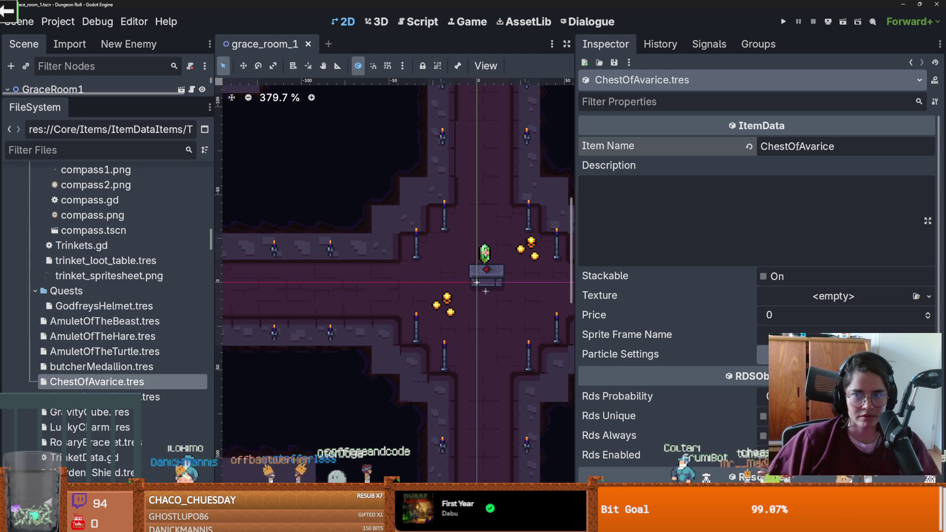
click(790, 146)
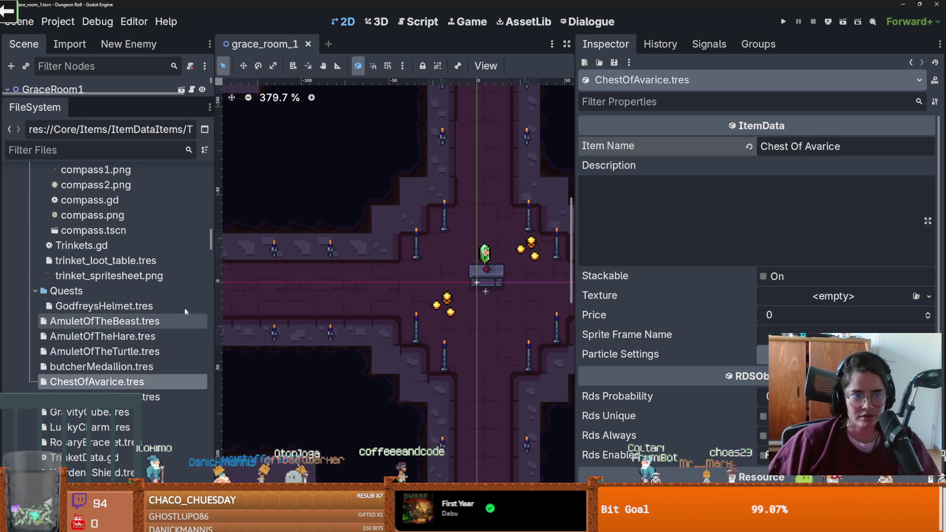
- Add a new AtlasTexture from trinket_spritesheet.png framing the armour icon, and save
click(132, 277)
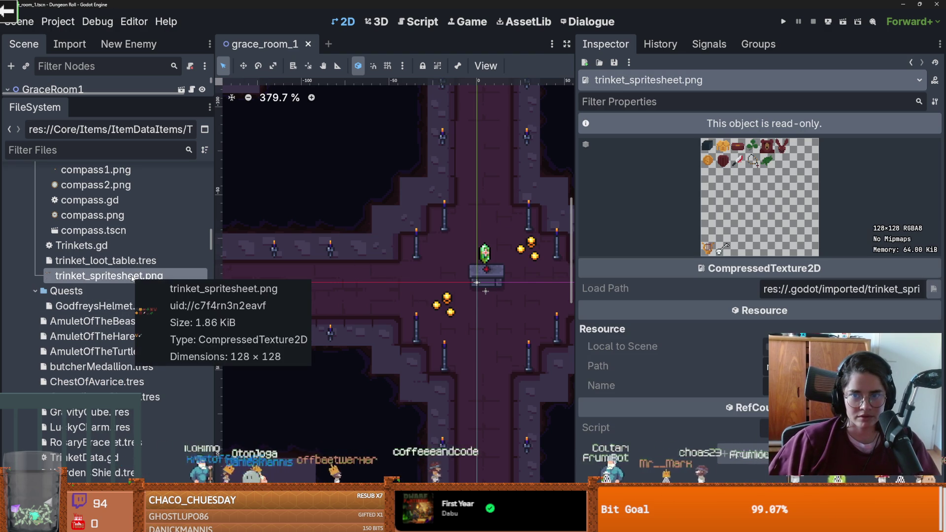
click(88, 397)
click(85, 383)
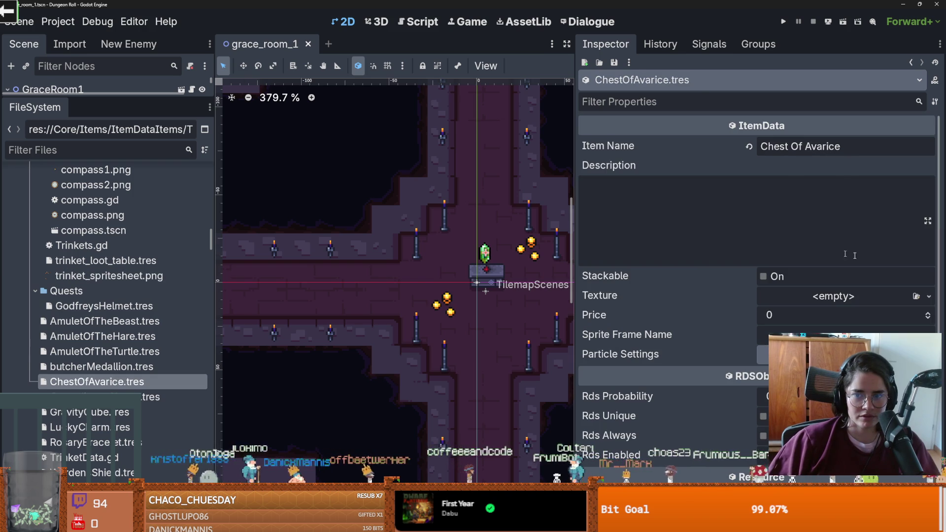
click(856, 296)
click(847, 313)
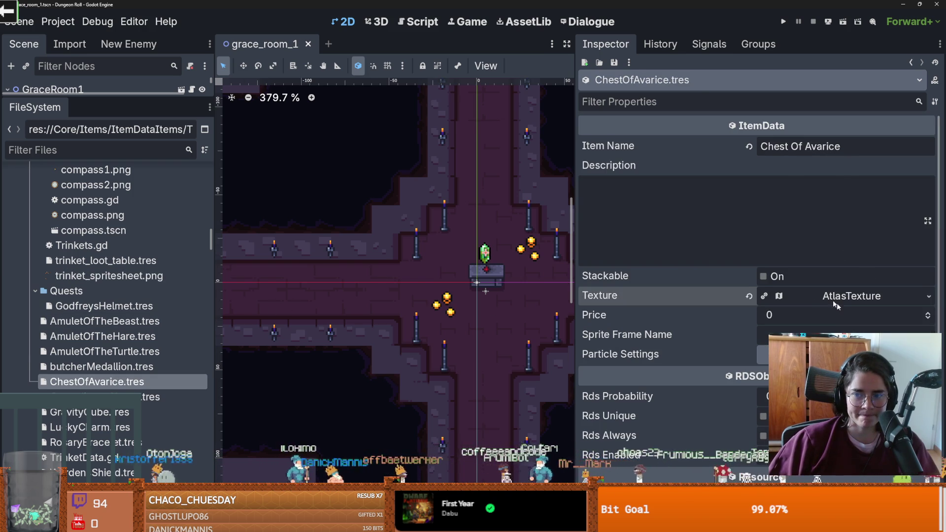
mouse_move(108, 276)
mouse_down()
mouse_move(389, 313)
mouse_move(813, 436)
mouse_move(799, 436)
mouse_up()
click(744, 429)
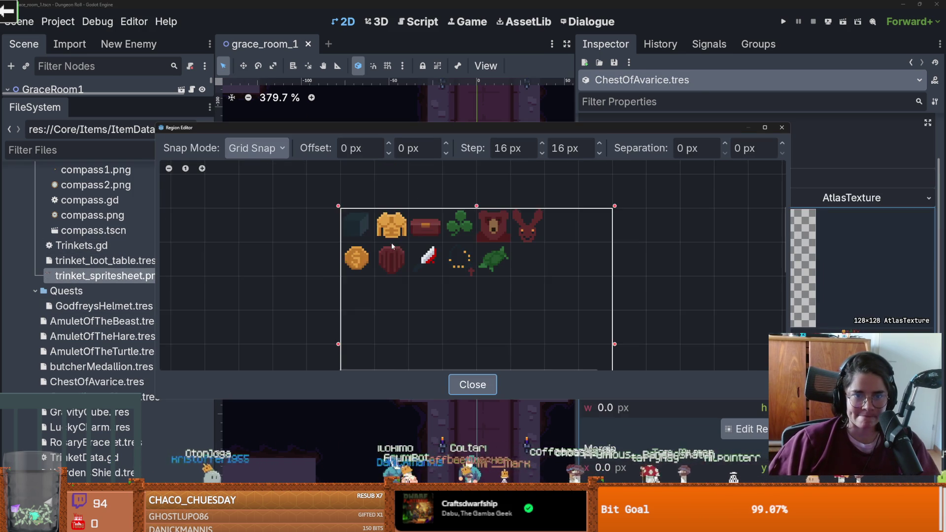
drag(402, 235, 376, 213)
click(782, 127)
key(ctrl+s)
- Set Rds Probability to 1, tick Rds Enabled, save, and select RosaryBracelet.tres
scroll(926, 227, up, 4)
scroll(788, 311, up, 3)
scroll(787, 312, down, 3)
click(788, 310)
text(1)
click(763, 368)
key(ctrl+s)
scroll(127, 459, down, 3)
click(96, 356)
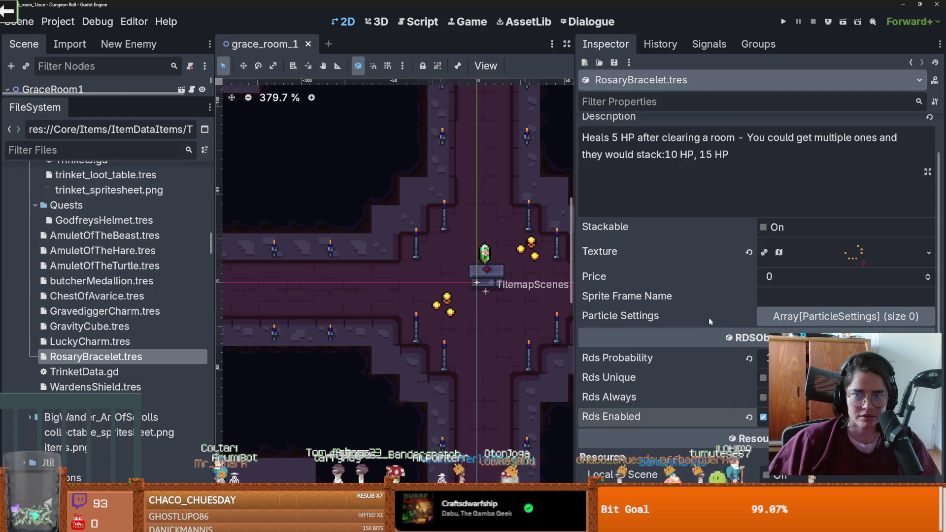
- Set GravityCube's Rds Probability to 1 and tick Rds Enabled
click(117, 340)
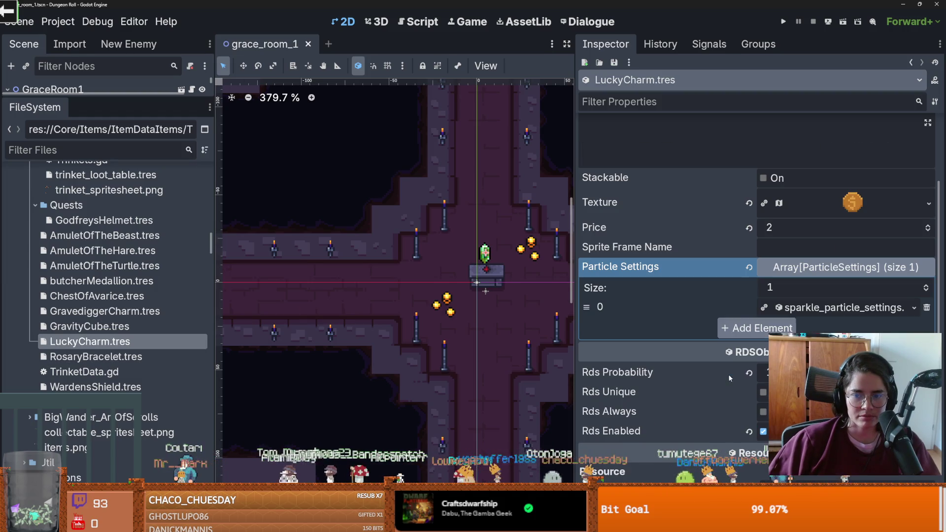
click(113, 326)
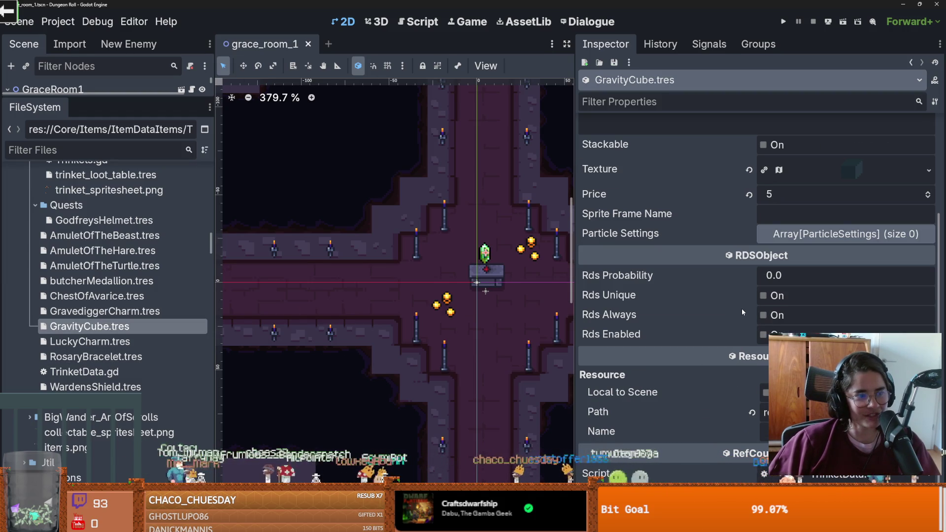
click(799, 276)
text(1)
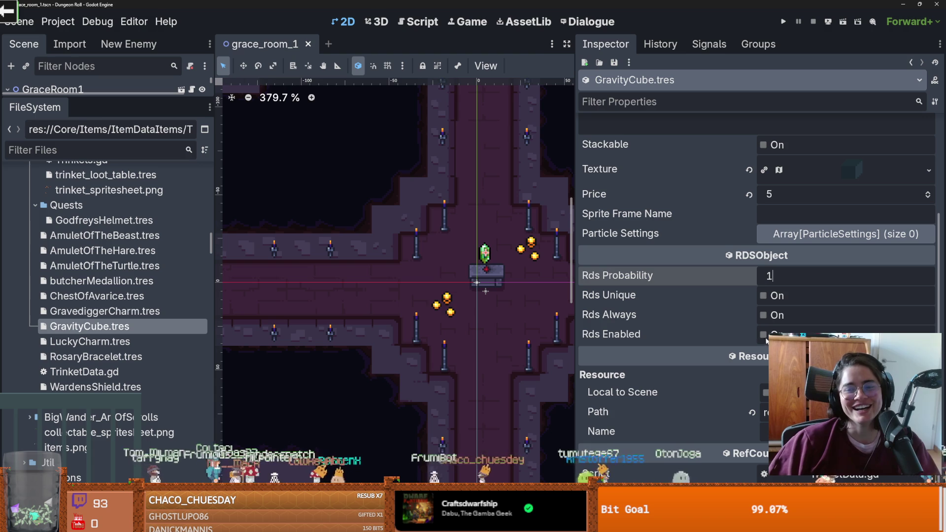
click(763, 334)
- Paste the copied atlas texture into GravediggerCharm's Texture with trinket spritesheet as atlas
click(111, 316)
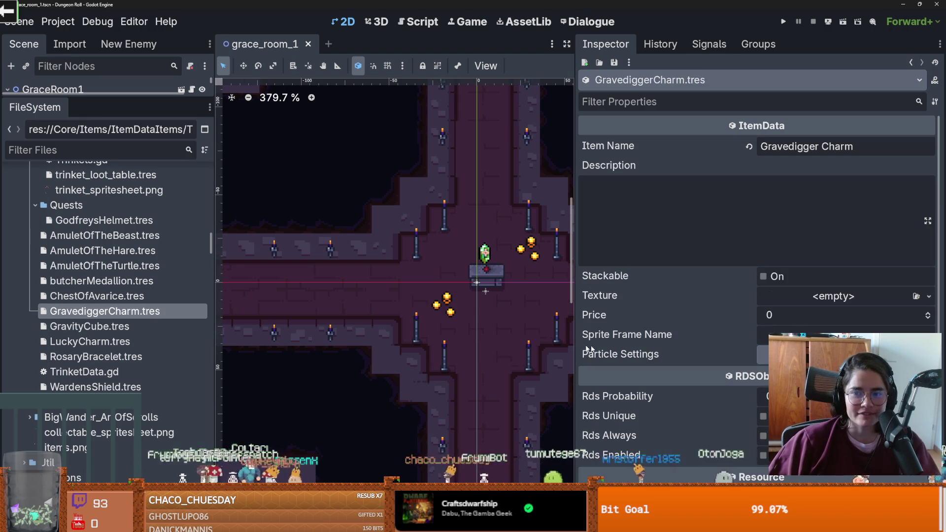
key(ctrl+v)
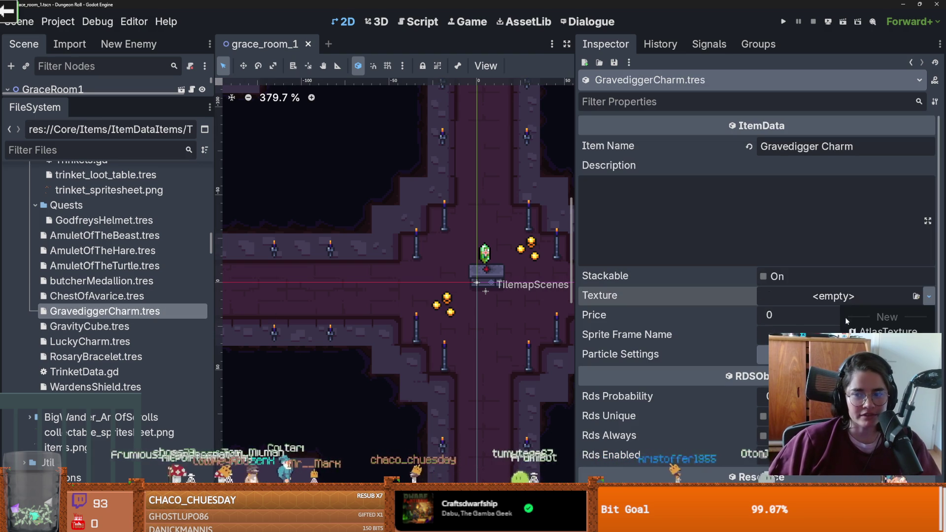
click(836, 298)
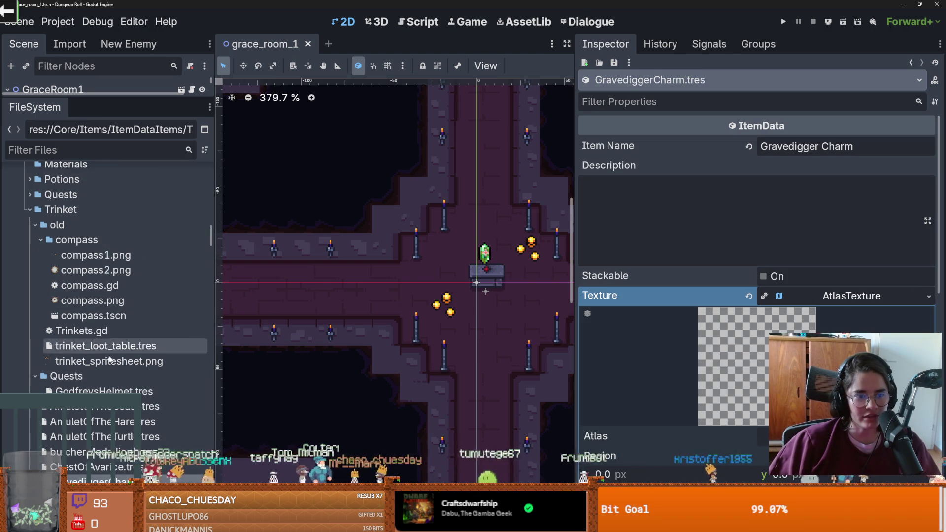
drag(633, 431, 813, 436)
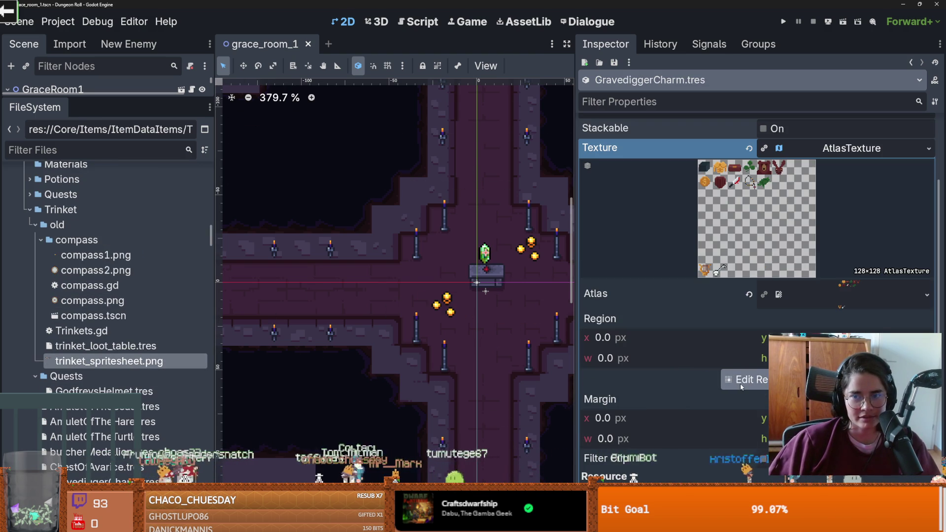
scroll(807, 273, up, 3)
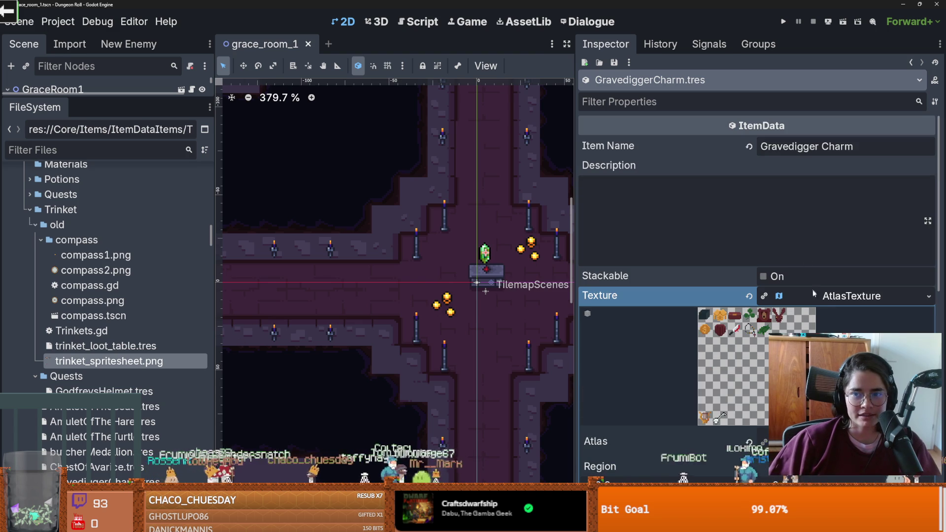
click(823, 303)
scroll(823, 303, down, 3)
scroll(92, 361, down, 3)
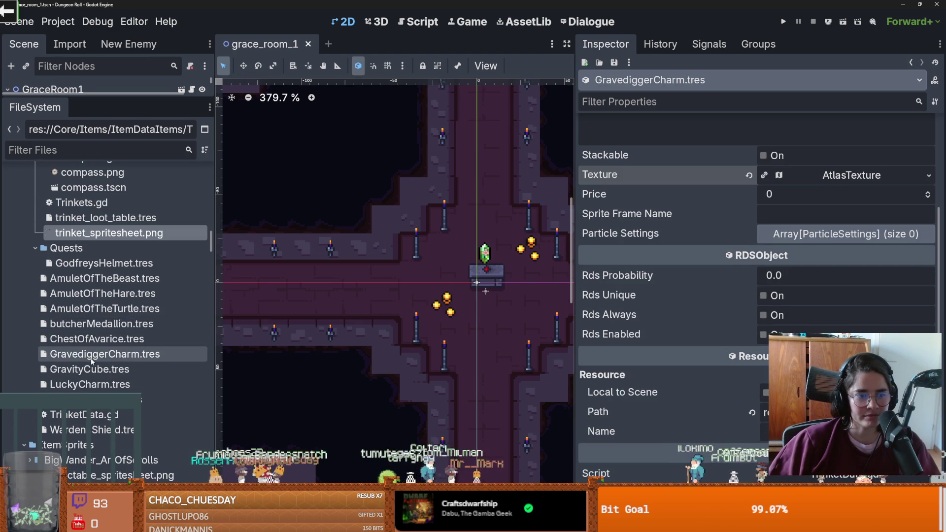
scroll(731, 332, up, 3)
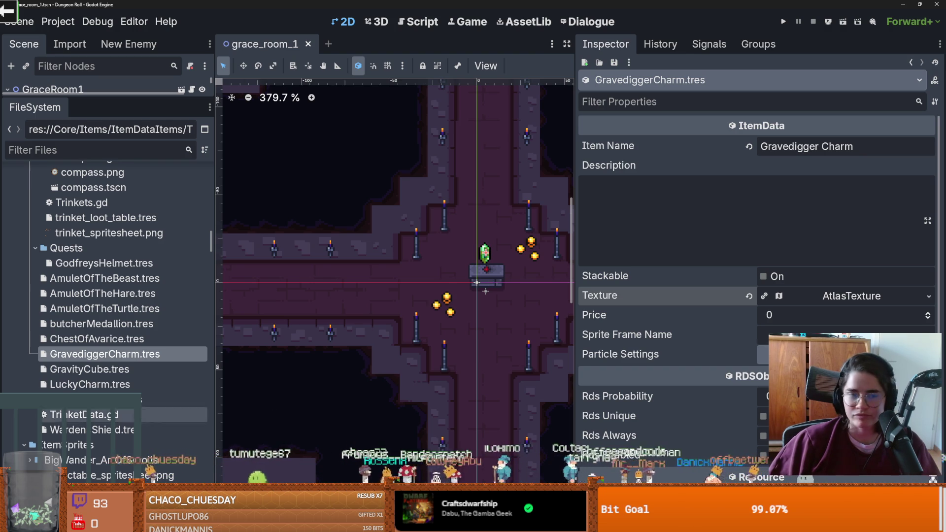
- Delete GravediggerCharm.tres from the project
right_click(147, 356)
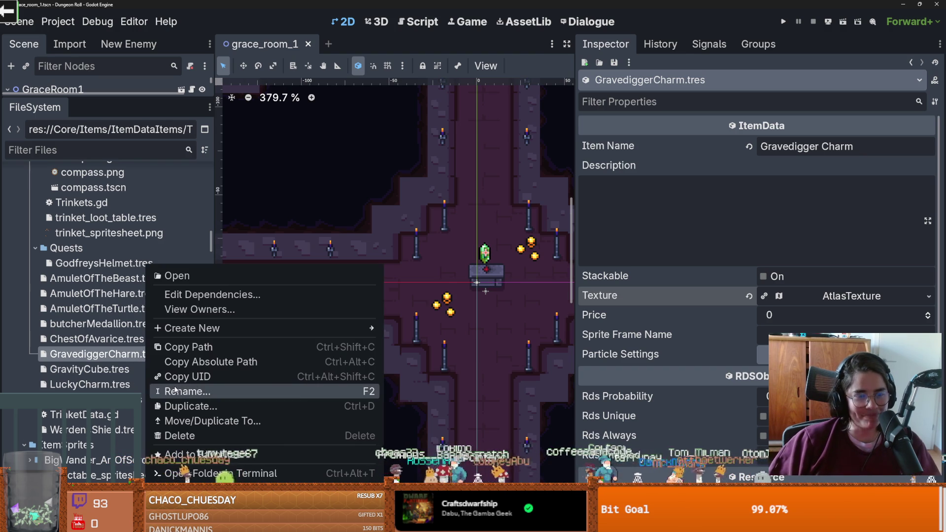
click(187, 436)
click(370, 318)
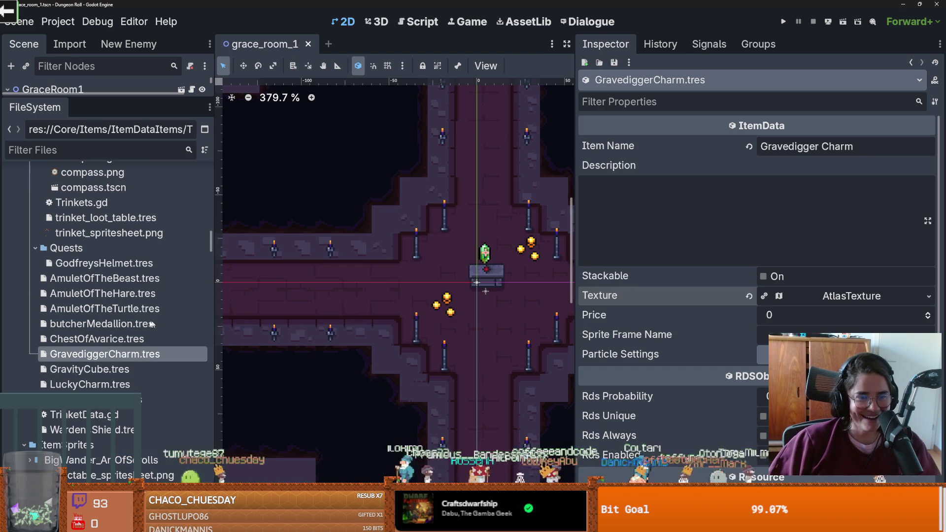
- Briefly filter properties by 'ches', clear the filter, and select butcherMedallion.tres
scroll(675, 340, up, 3)
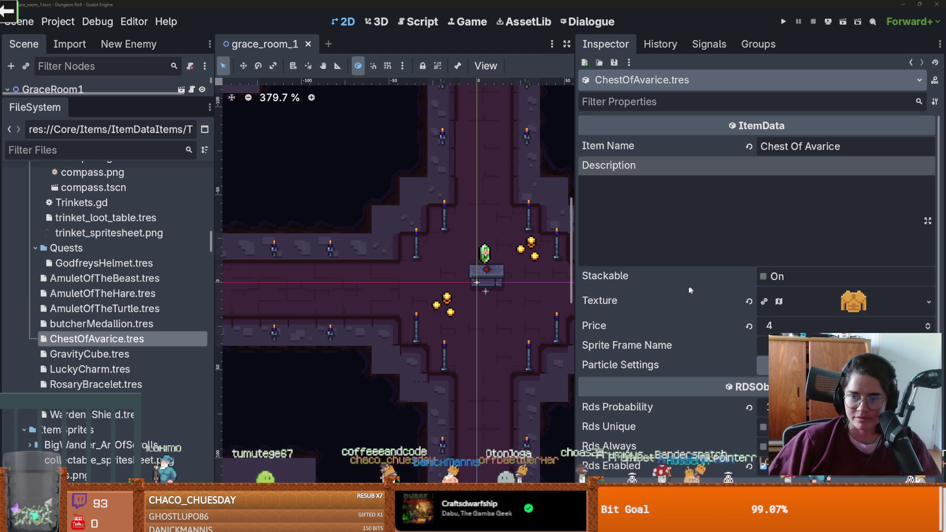
key(ctrl+f)
text(ches)
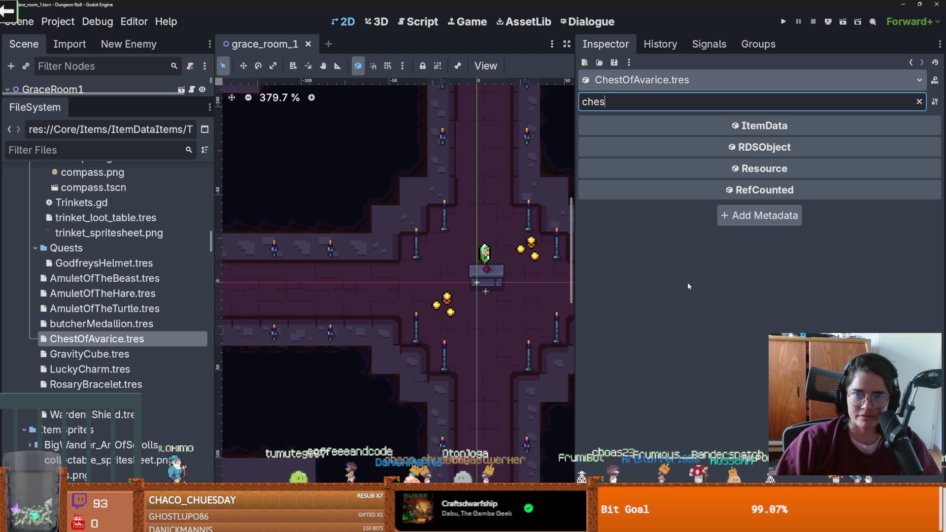
key(BackSpace)
key(BackSpace)
key(BackSpace)
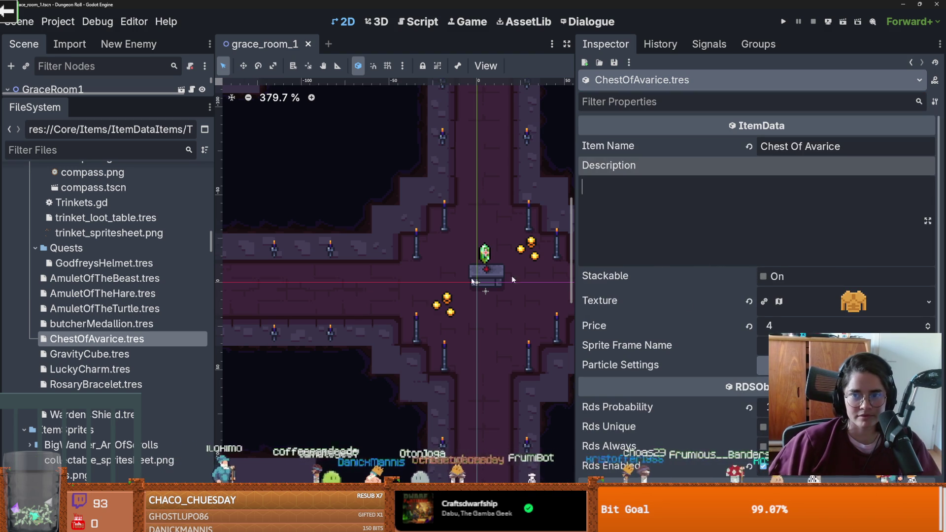
click(133, 325)
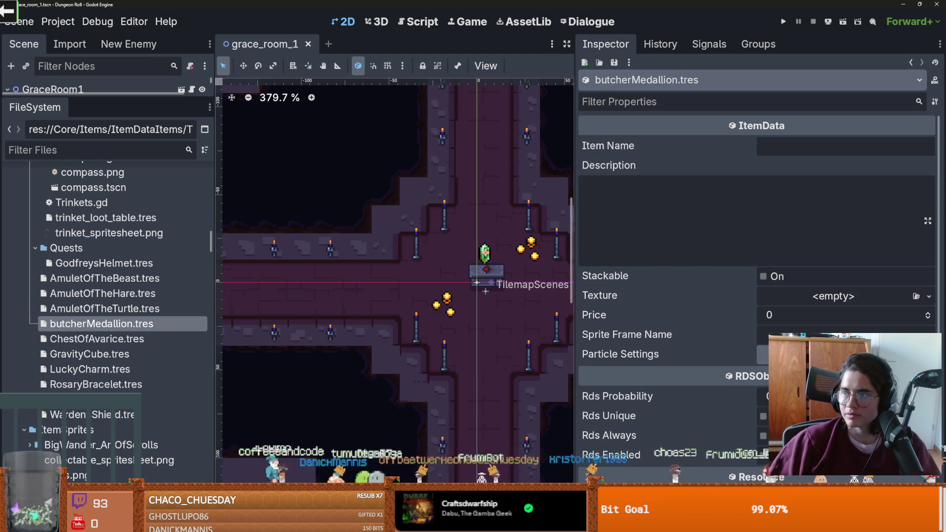
- Paste the medallion's effect description, name it 'Butcher Medallion', and set price 10
click(782, 197)
text(5% damage for each enemy killed in the room. Resets when room is cleared)
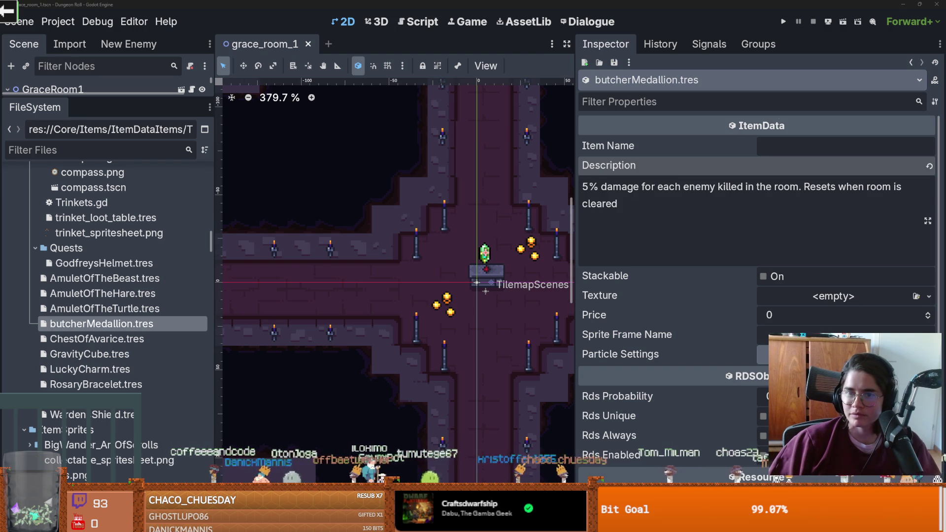
click(837, 147)
text(Butcher Medallion)
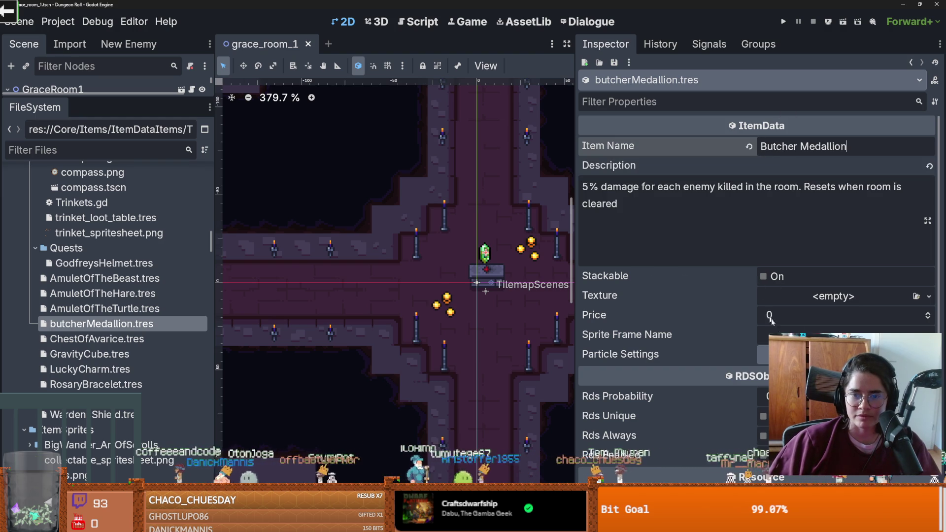
click(767, 313)
text(10)
key(Return)
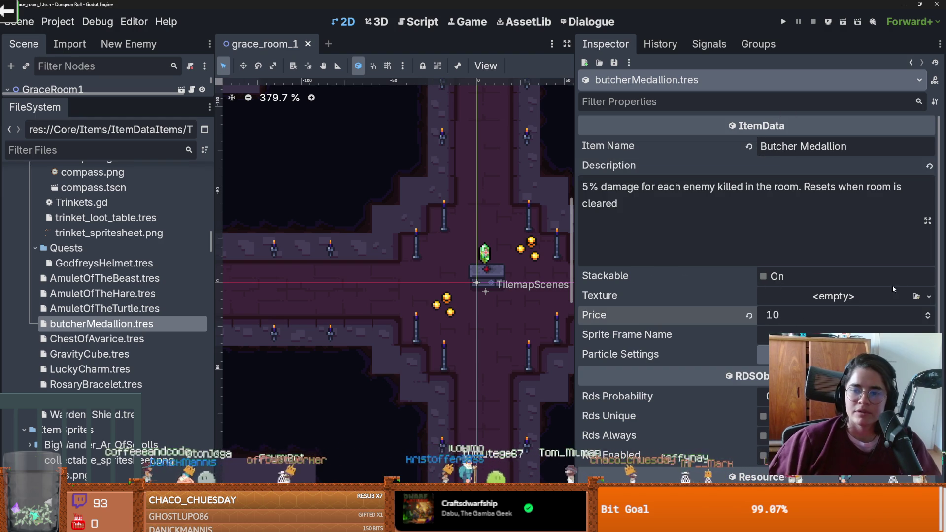
- After searching for an existing 'butcher' texture, give the medallion a new AtlasTexture
click(916, 296)
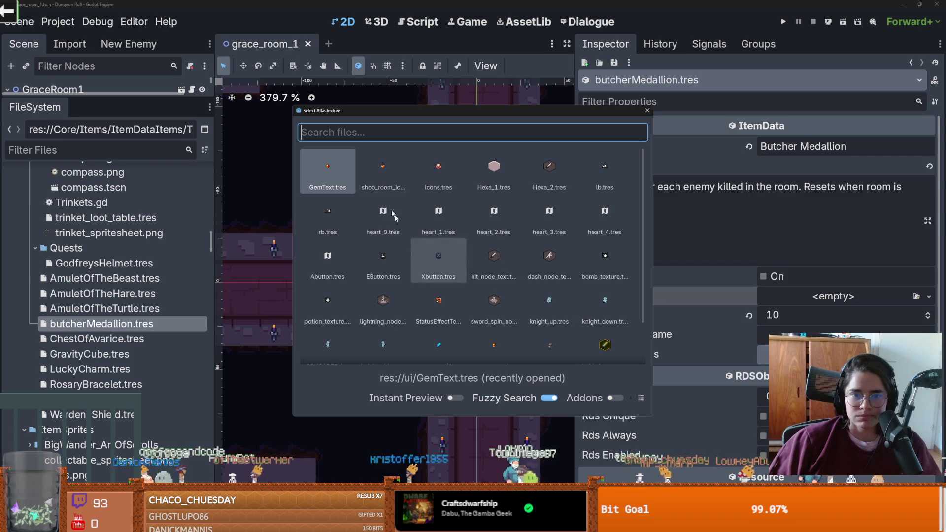
text(butcher)
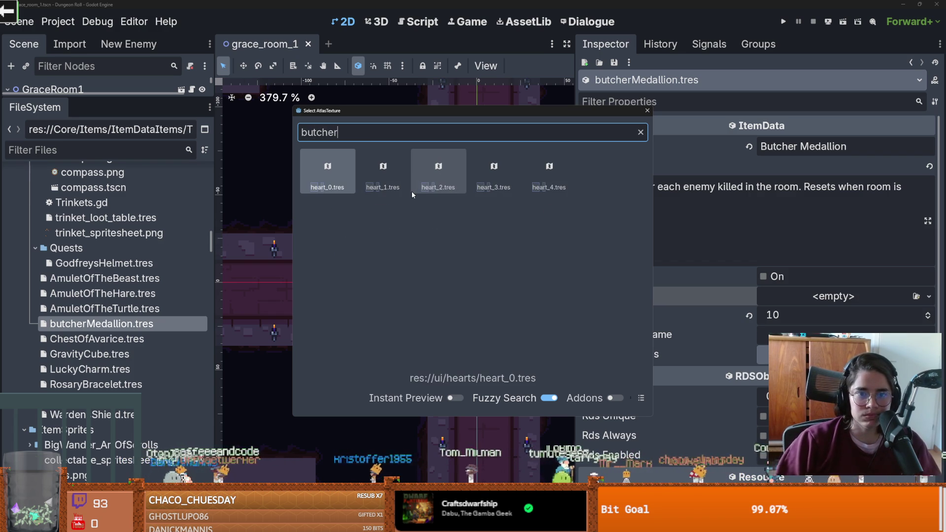
key(Escape)
click(929, 296)
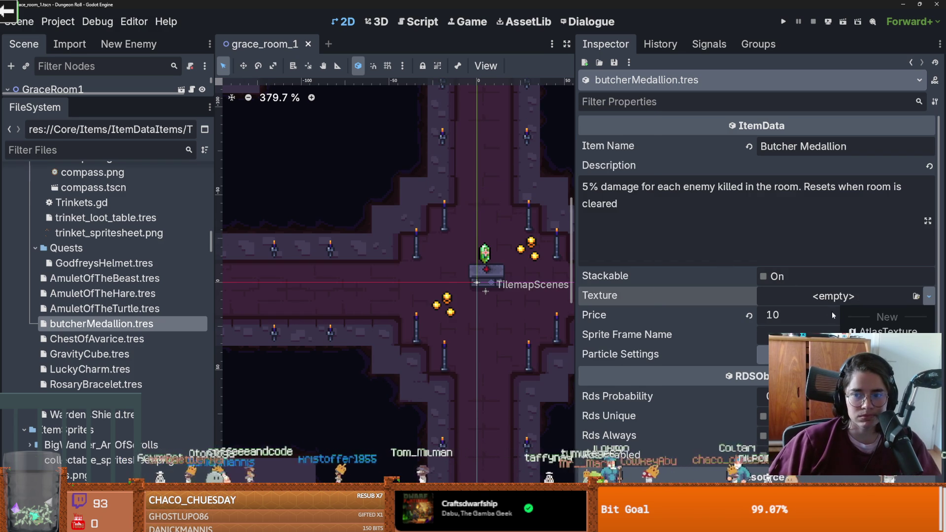
click(847, 330)
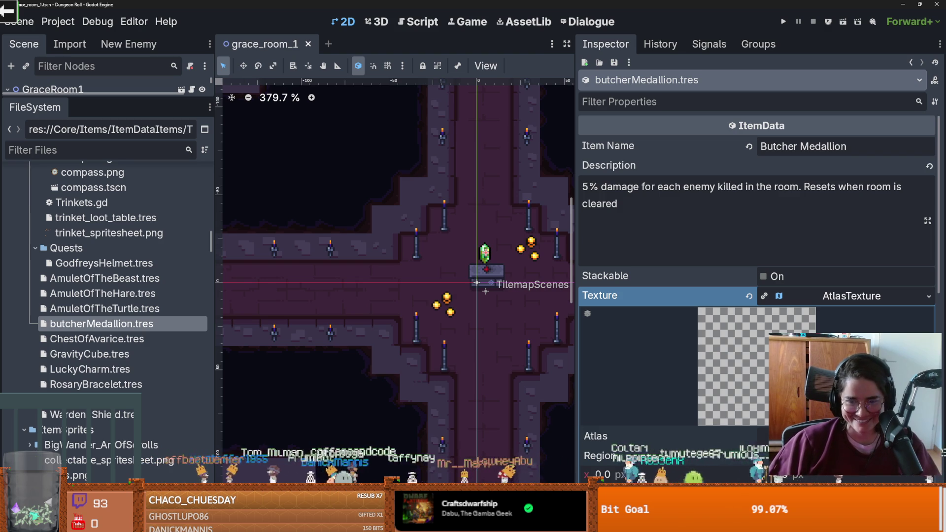
scroll(757, 246, down, 3)
scroll(92, 315, up, 3)
- Set the atlas to trinket_spritesheet.png with the knife sprite region, and save
drag(91, 319, 813, 338)
click(744, 422)
scroll(456, 251, down, 1)
click(428, 185)
click(472, 384)
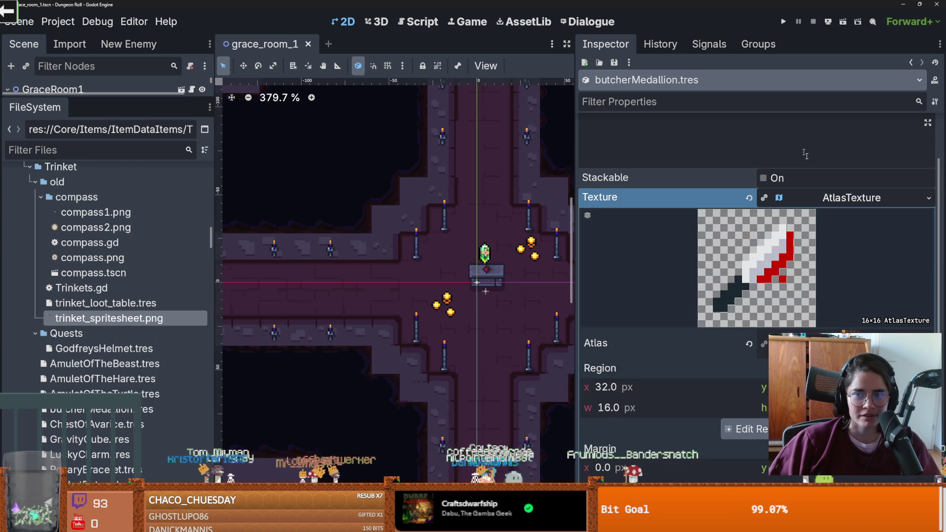
key(ctrl+s)
- Add Particle Settings element 0 as shine_particle_settings.tres, then open AmuletOfTheTurtle.tres
click(808, 277)
click(756, 308)
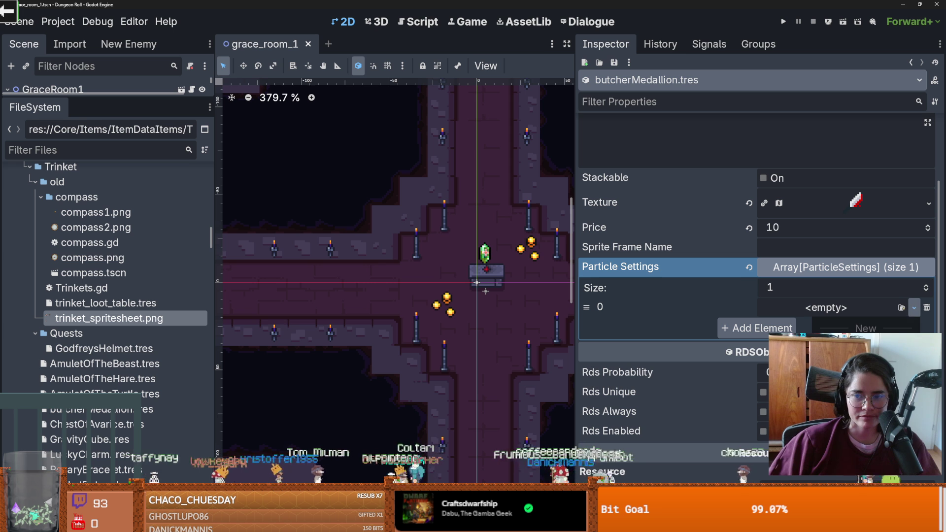
click(914, 308)
click(909, 323)
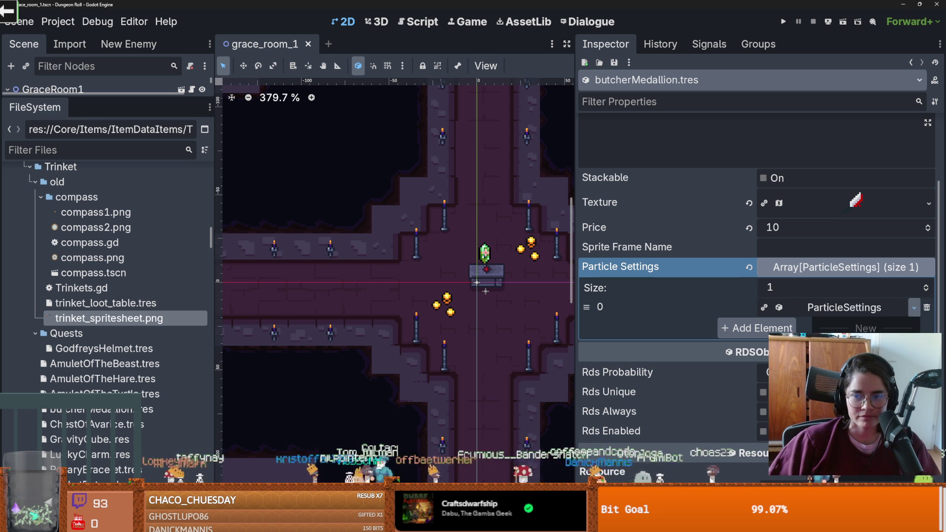
click(364, 191)
double_click(365, 191)
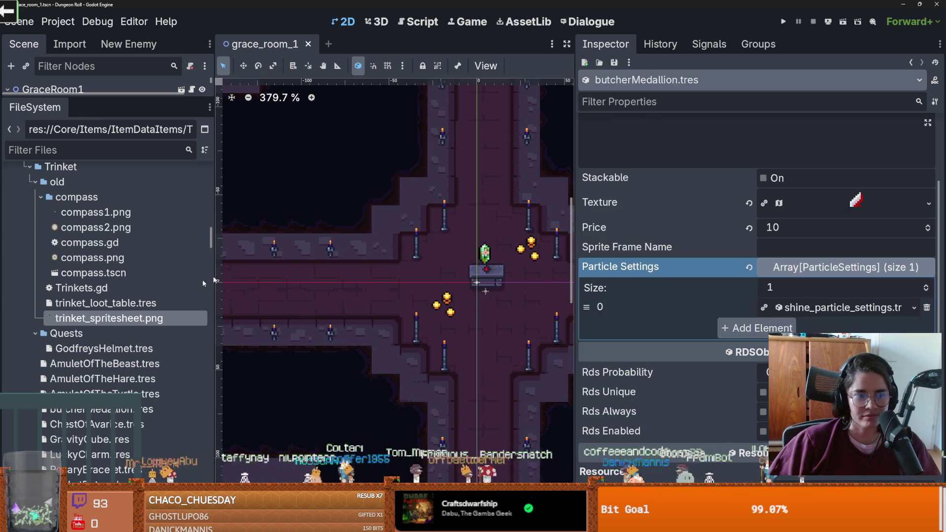
scroll(99, 296, down, 3)
click(104, 308)
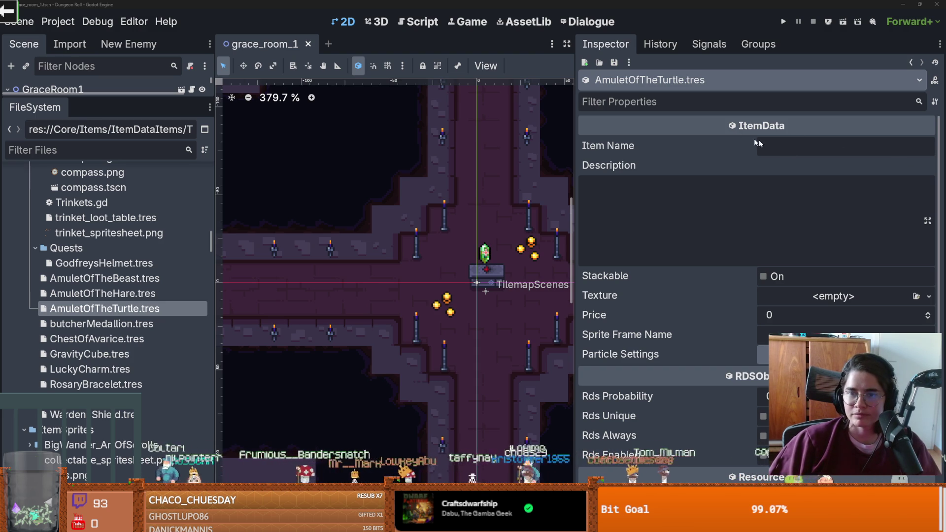
- Name the item 'Amulet of the Turtle' with description 'You take reduced damage'
click(800, 147)
text(Amulet of the Turtle)
click(737, 196)
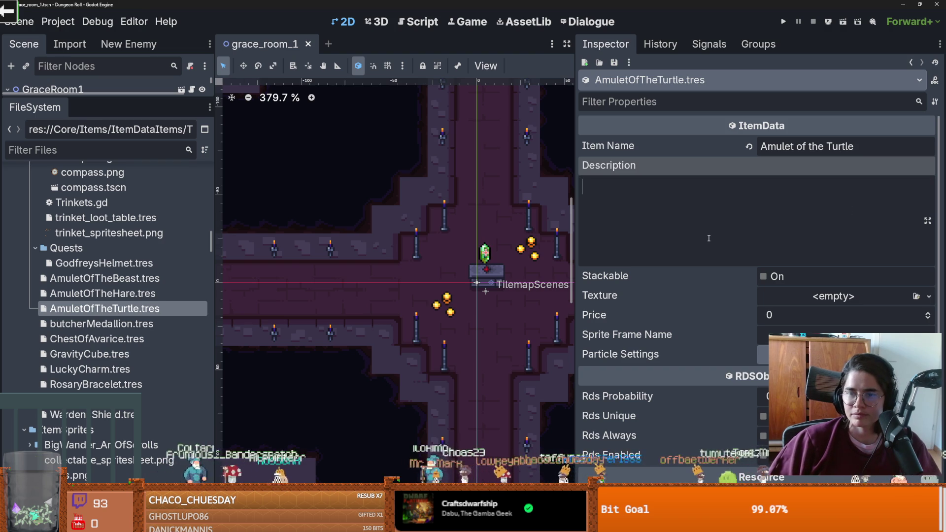
text(You take reduced damage)
- Give the item a new AtlasTexture using trinket_spritesheet.png as its atlas
click(782, 294)
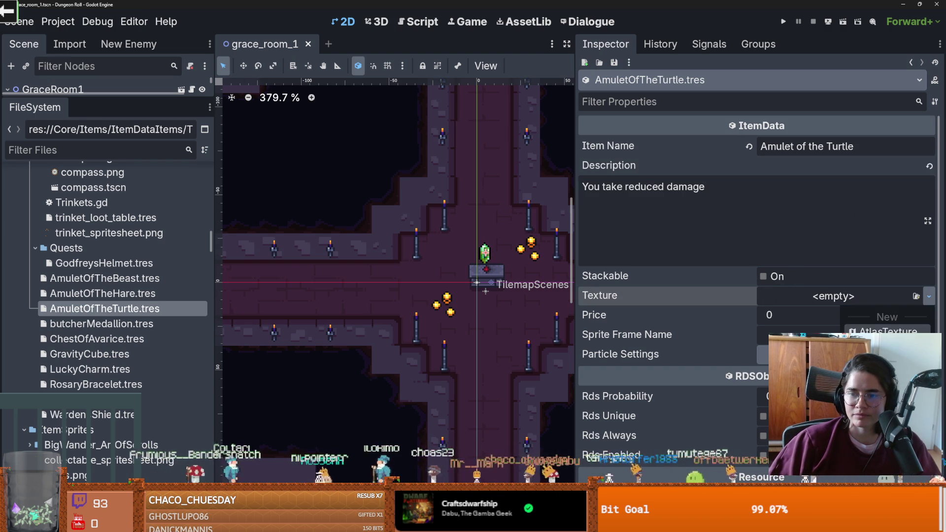
click(882, 331)
click(929, 197)
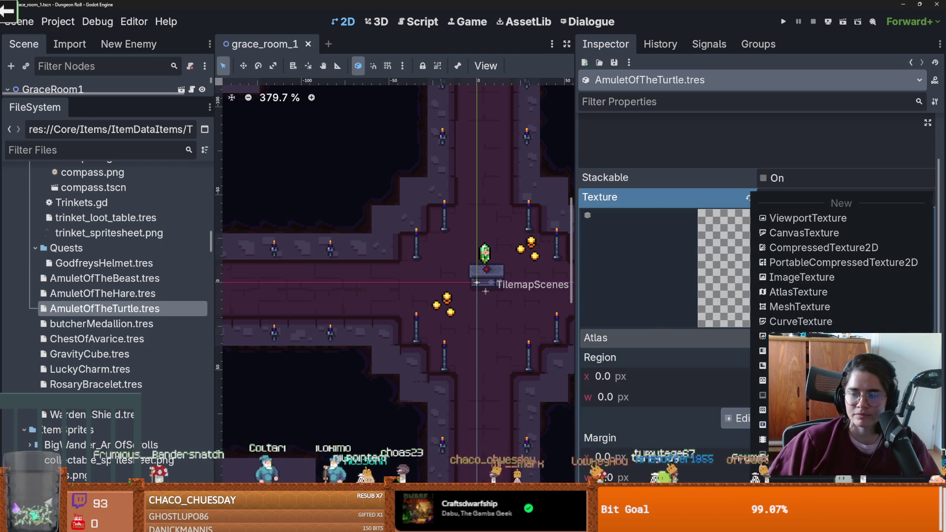
click(788, 455)
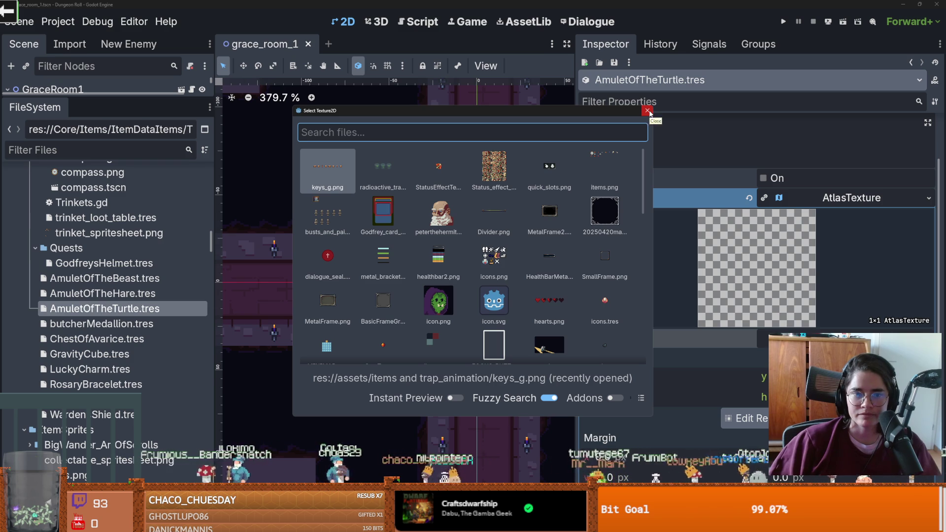
click(647, 111)
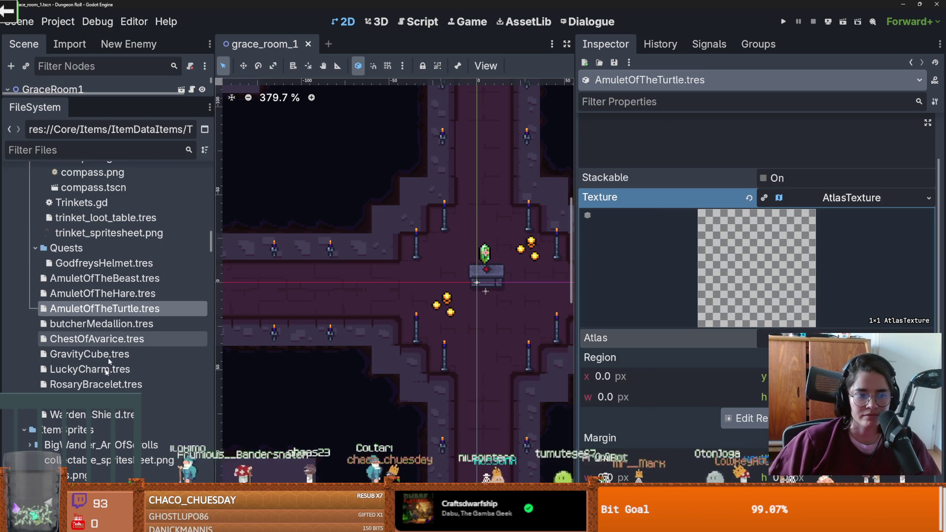
click(140, 235)
mouse_move(140, 235)
mouse_down()
mouse_move(463, 273)
mouse_move(788, 338)
mouse_up()
- Select the green turtle cell as the atlas region and save the scene
click(744, 418)
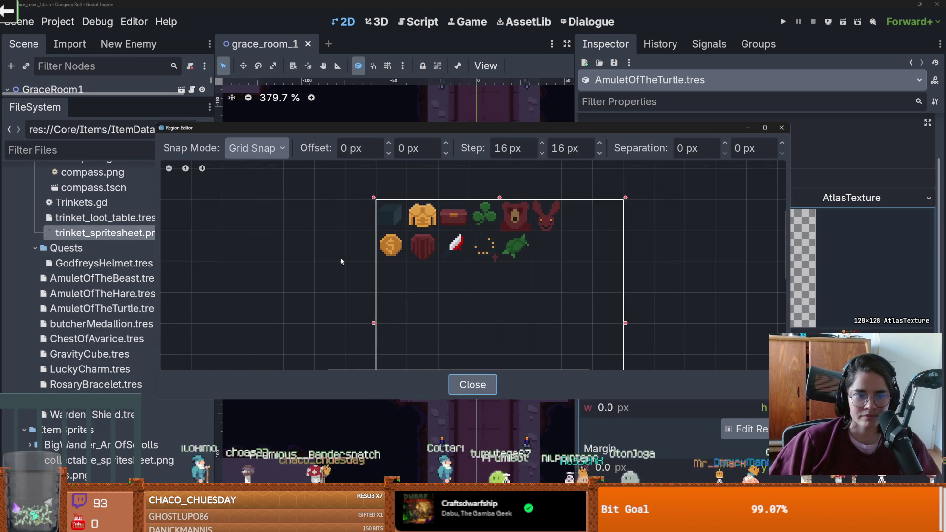
click(515, 246)
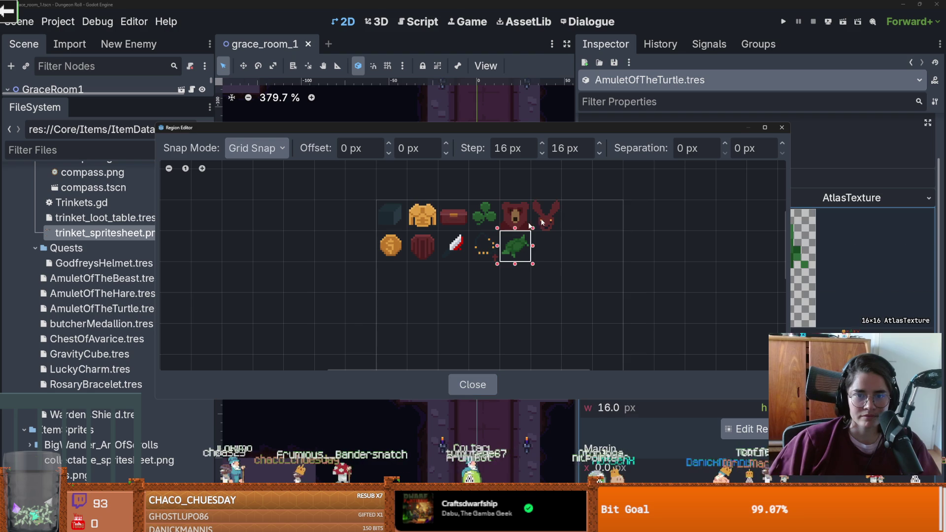
click(781, 129)
click(778, 204)
key(ctrl+s)
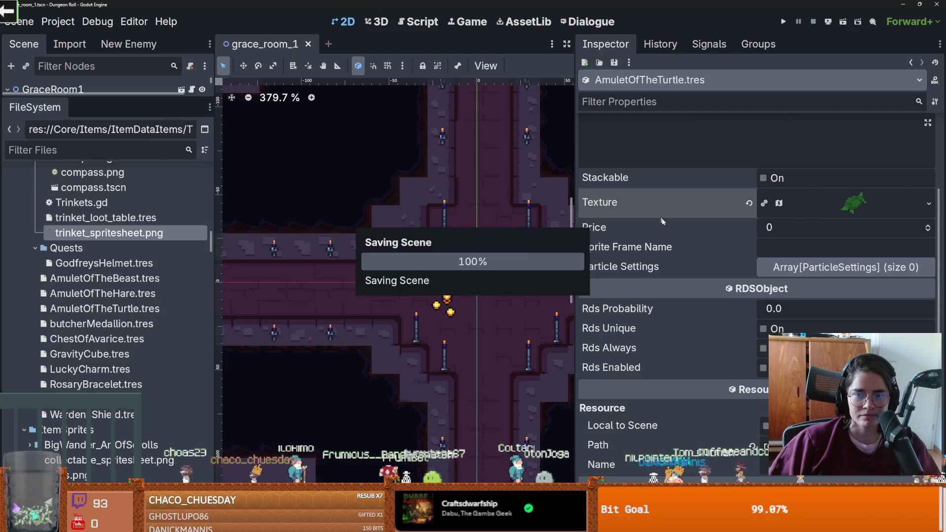
- Set the price to 7, load shine_particle_settings.tres as particle element 0, and save
double_click(928, 227)
double_click(928, 226)
click(914, 269)
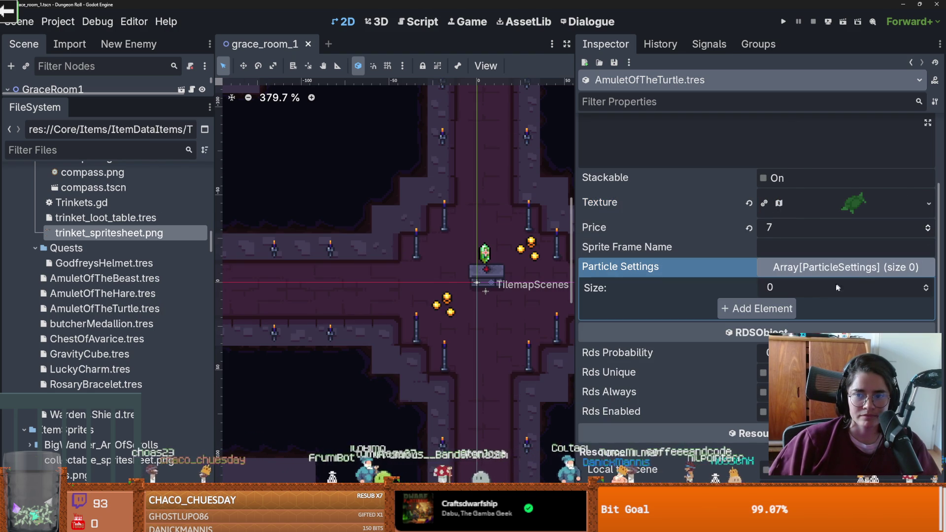
click(927, 287)
click(914, 307)
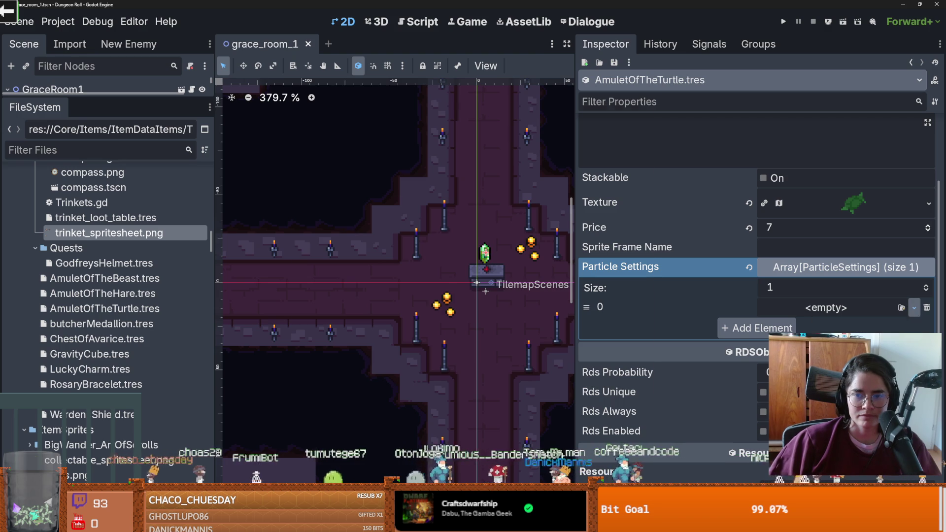
click(866, 367)
double_click(368, 168)
key(ctrl+s)
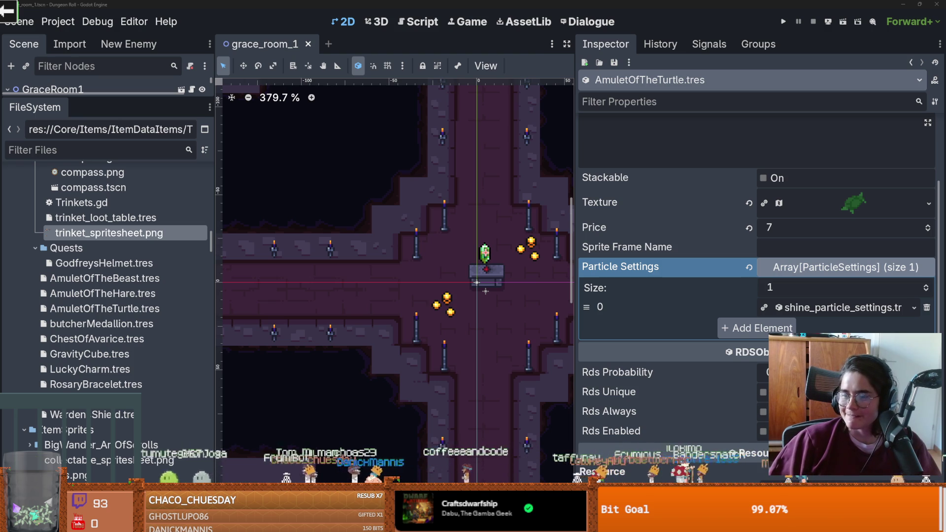
key(alt+Tab)
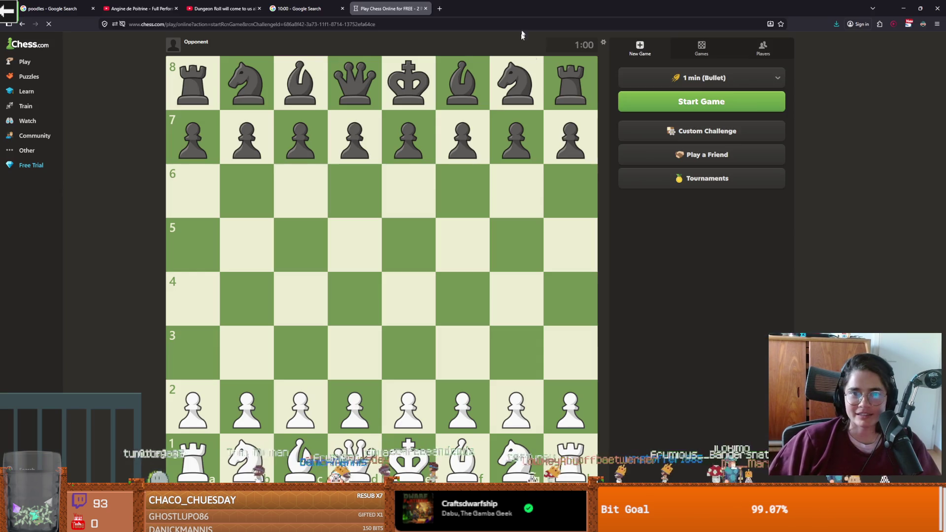
- Pick the 3 min Blitz time control, set up a Play a Friend game, then return to Godot
click(683, 79)
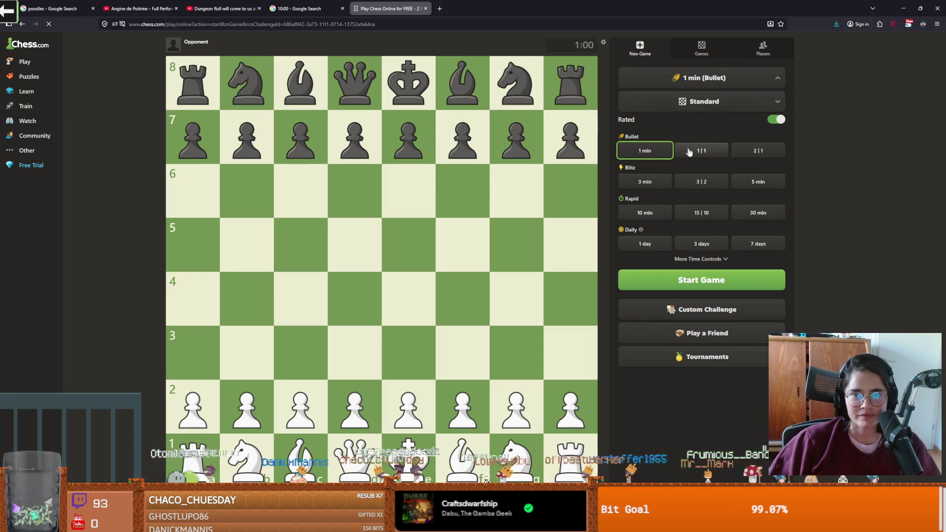
click(645, 182)
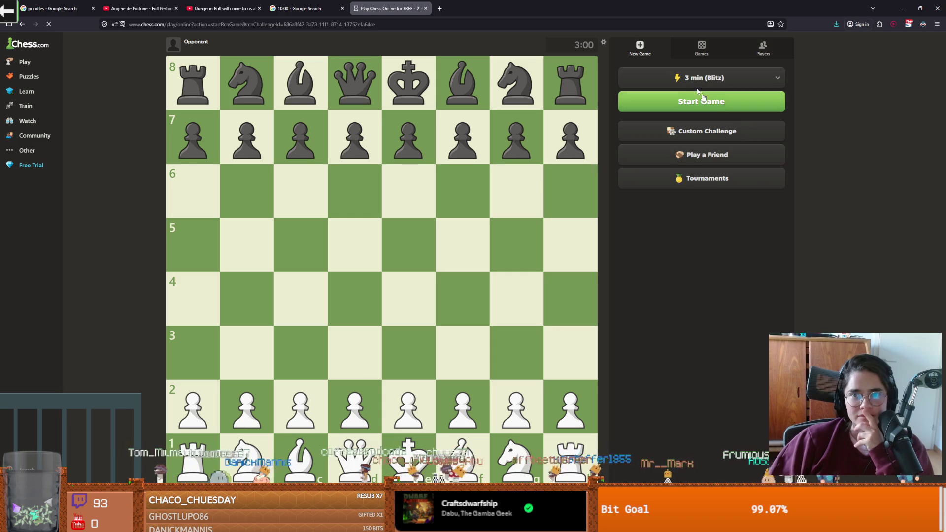
click(710, 154)
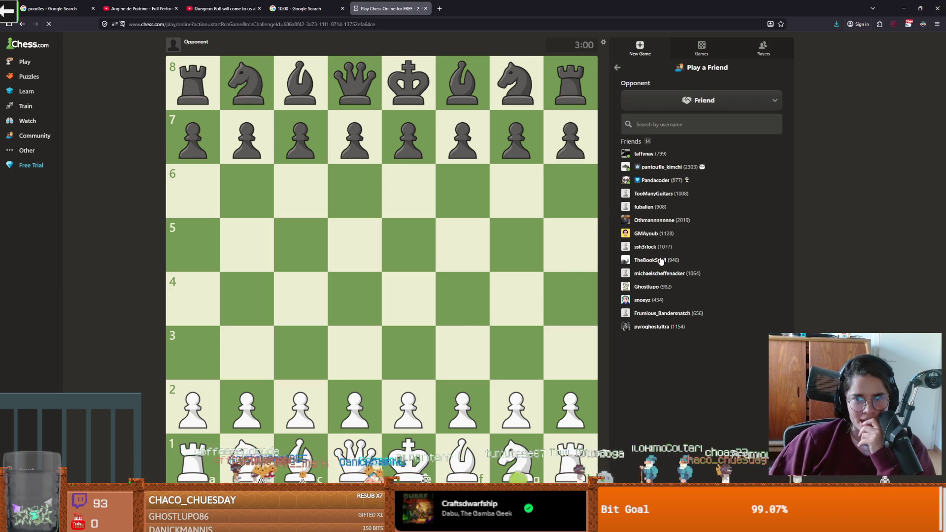
key(alt+Tab)
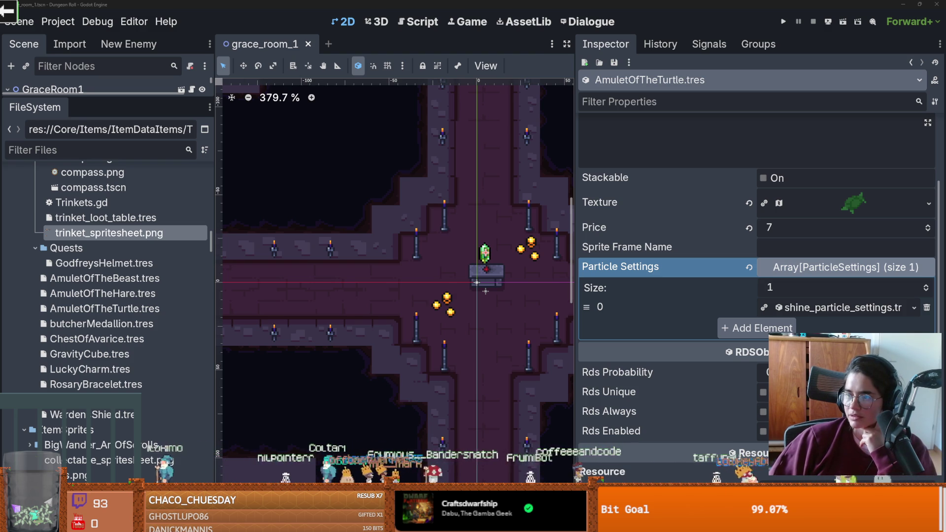
key(alt+Tab)
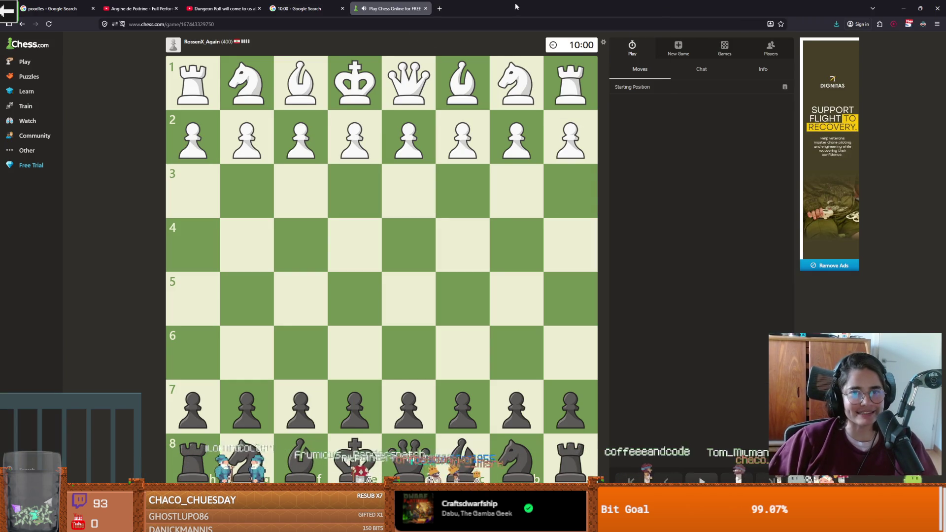
key(alt+Tab)
key(alt+Tab)
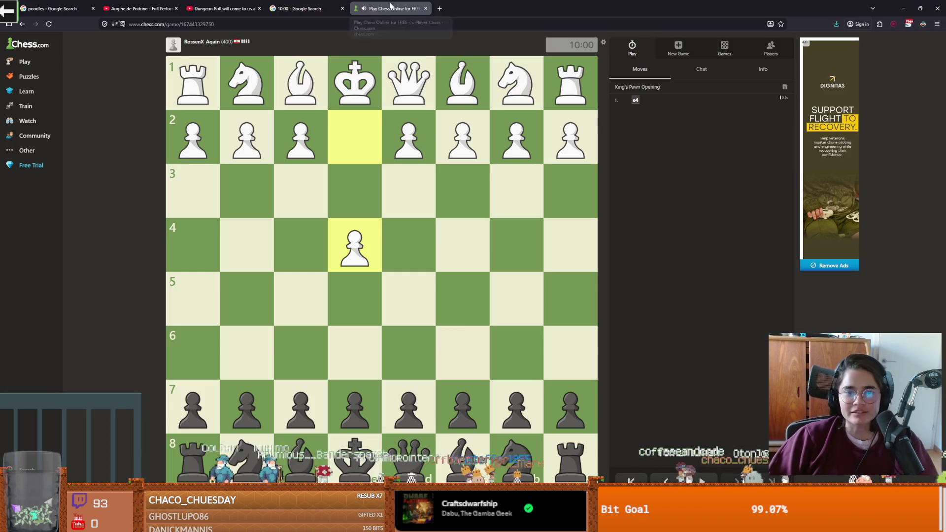
key(alt+Tab)
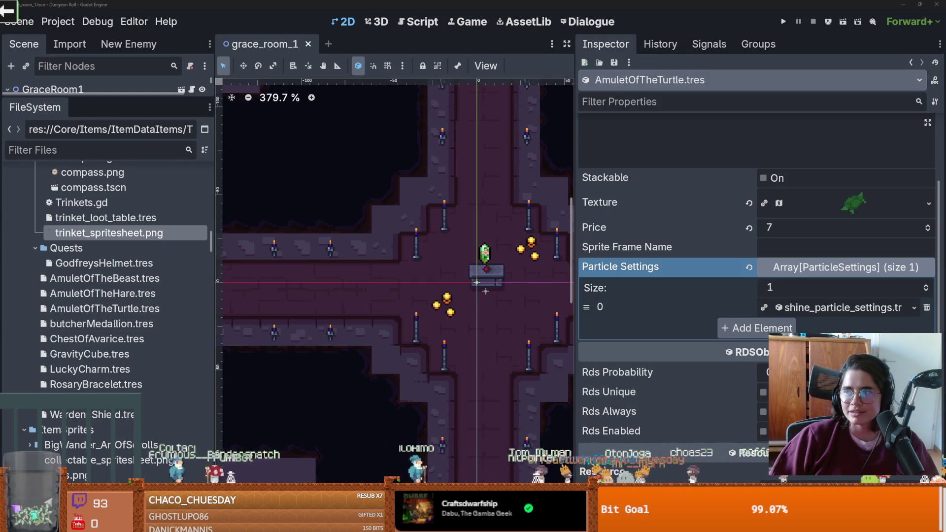
key(alt+Tab)
drag(354, 301, 284, 243)
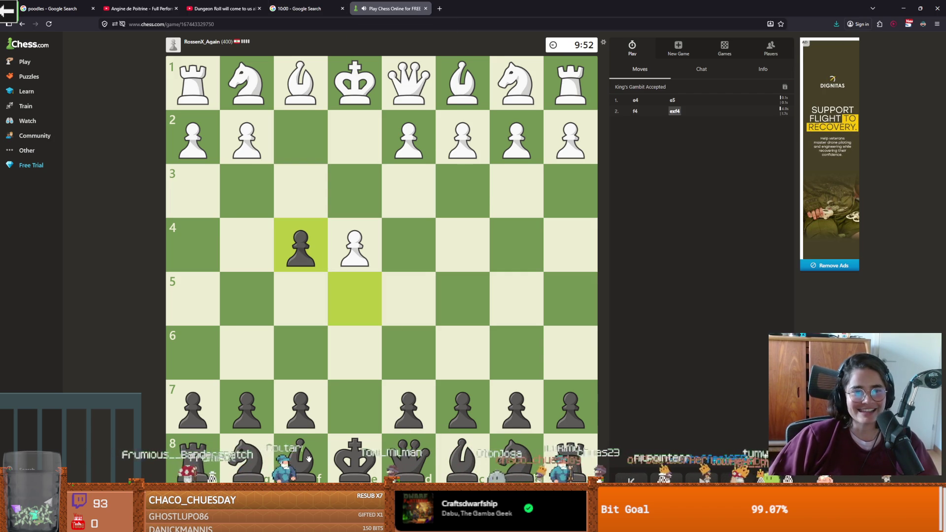
- As Black, play fxg3, Qg5, Qxg3, Qg4+, take on g1, then capture White's queen on g4
drag(309, 254, 246, 192)
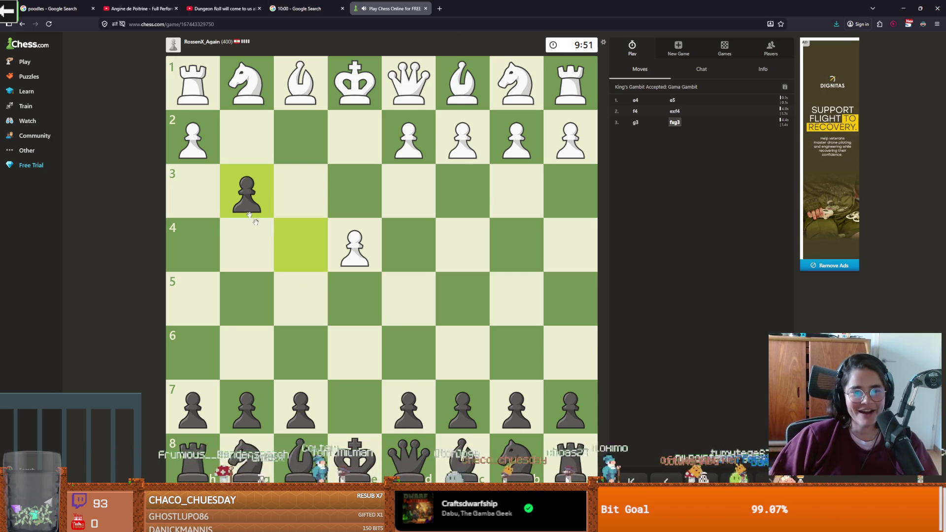
mouse_move(422, 471)
mouse_down()
mouse_move(221, 274)
mouse_move(248, 295)
mouse_up()
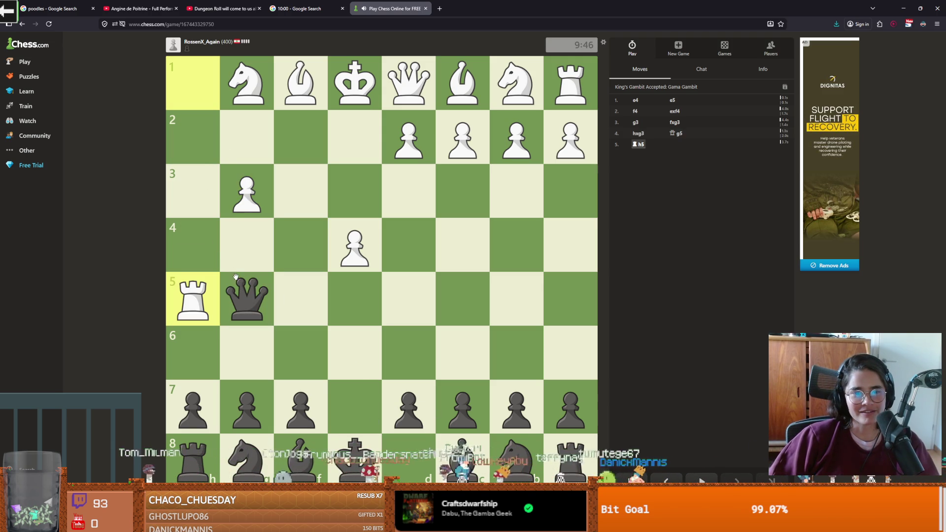
drag(254, 296, 246, 187)
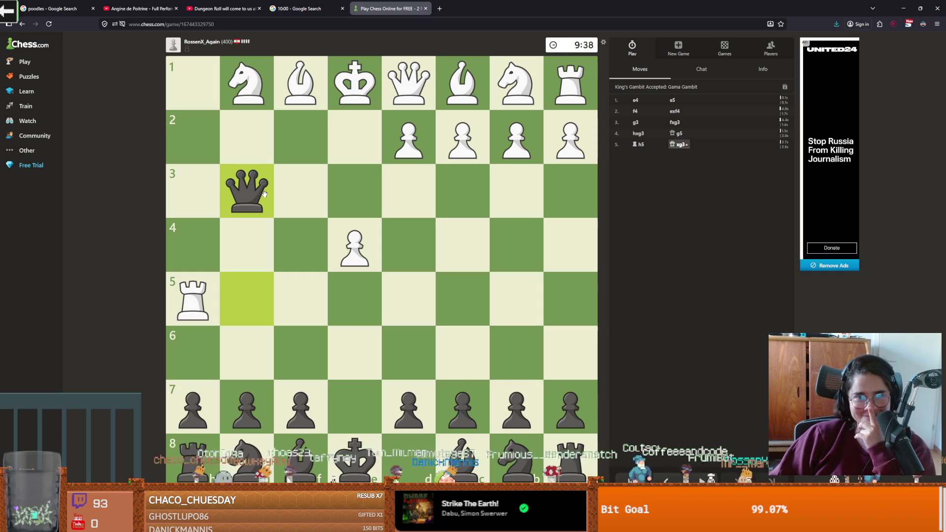
drag(264, 197, 252, 255)
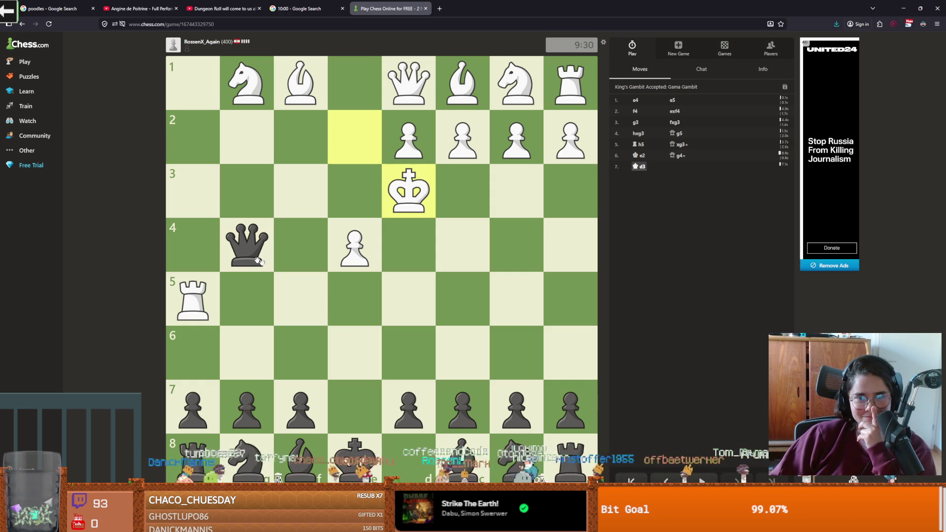
click(246, 254)
click(247, 239)
mouse_move(246, 240)
mouse_down()
mouse_move(380, 323)
mouse_move(279, 263)
mouse_move(251, 354)
mouse_up()
mouse_move(240, 246)
mouse_down()
mouse_move(232, 97)
mouse_move(244, 84)
mouse_up()
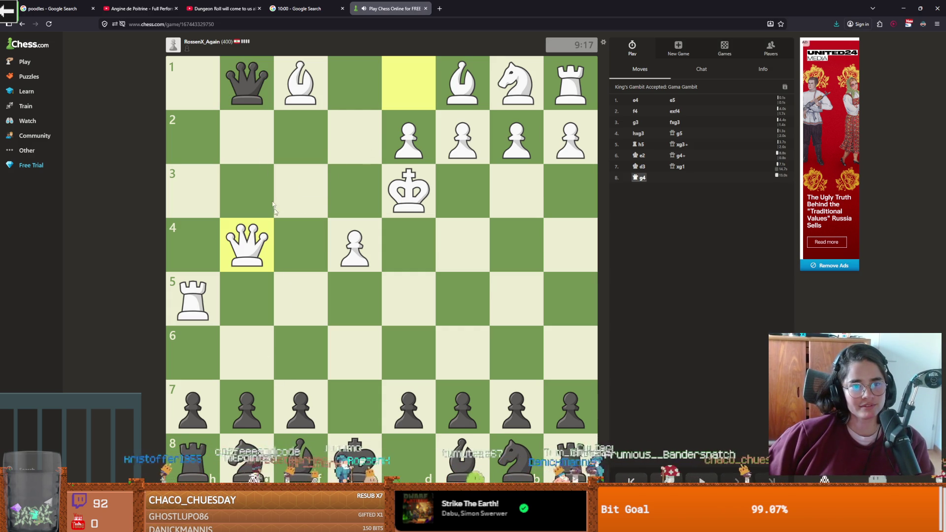
mouse_move(246, 81)
mouse_down()
mouse_move(231, 241)
mouse_move(249, 240)
mouse_up()
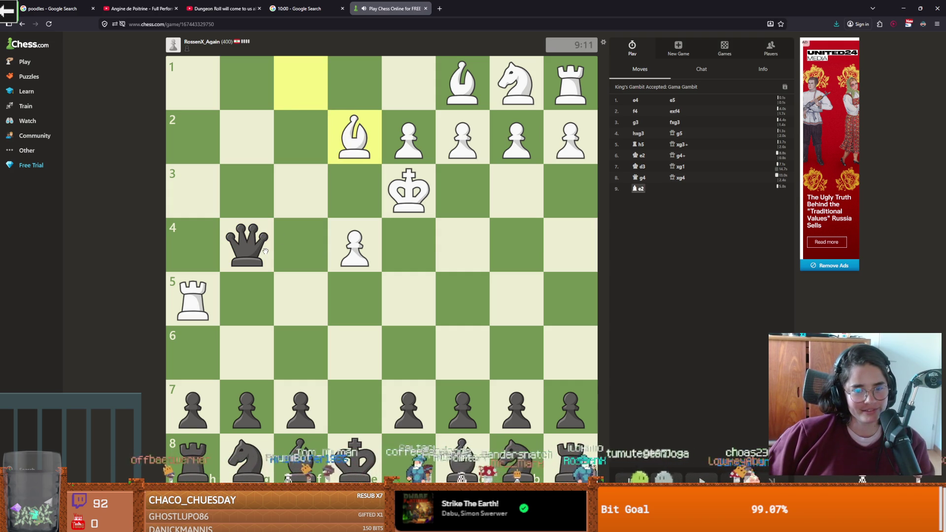
- Play Qg3+, Nc6+, Qe5+, Nxe5, d6+, Nf6, then block the bishop check with c6
drag(265, 250, 261, 198)
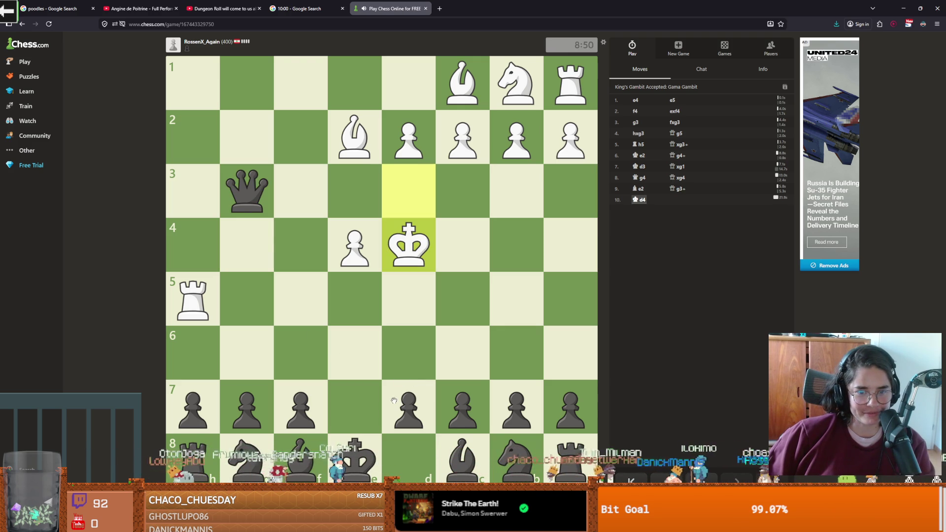
drag(511, 459, 458, 347)
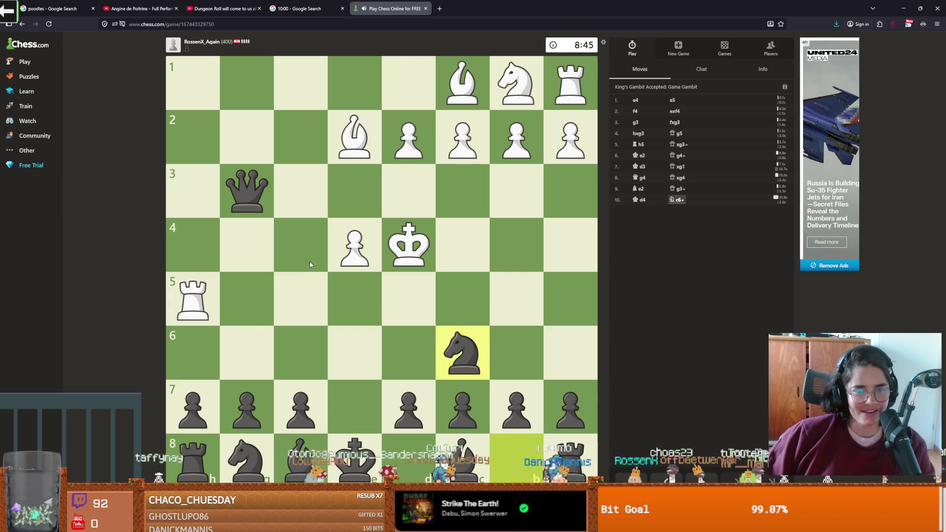
drag(243, 192, 370, 294)
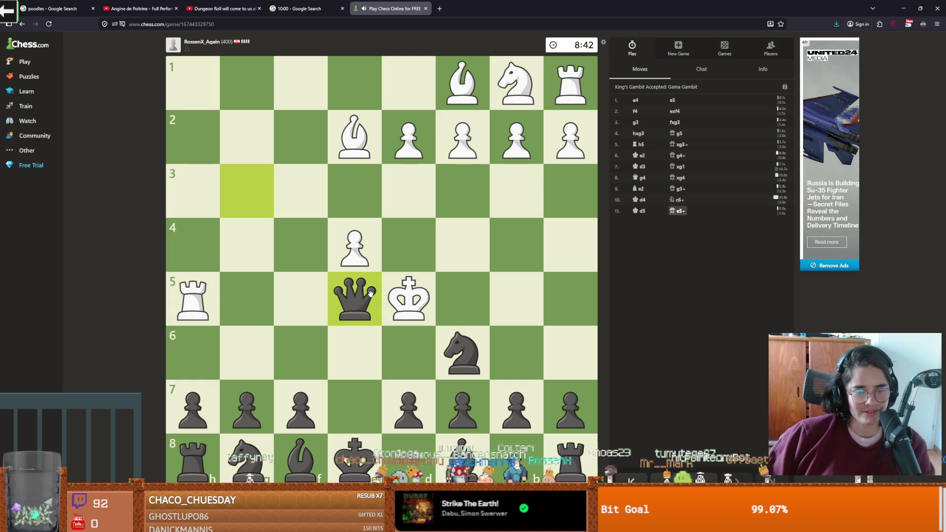
drag(463, 352, 360, 296)
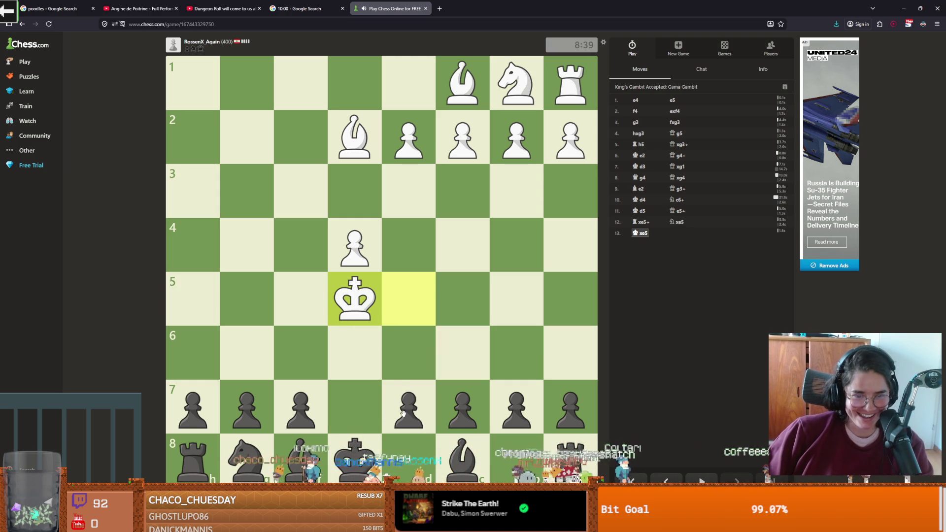
drag(408, 411, 411, 349)
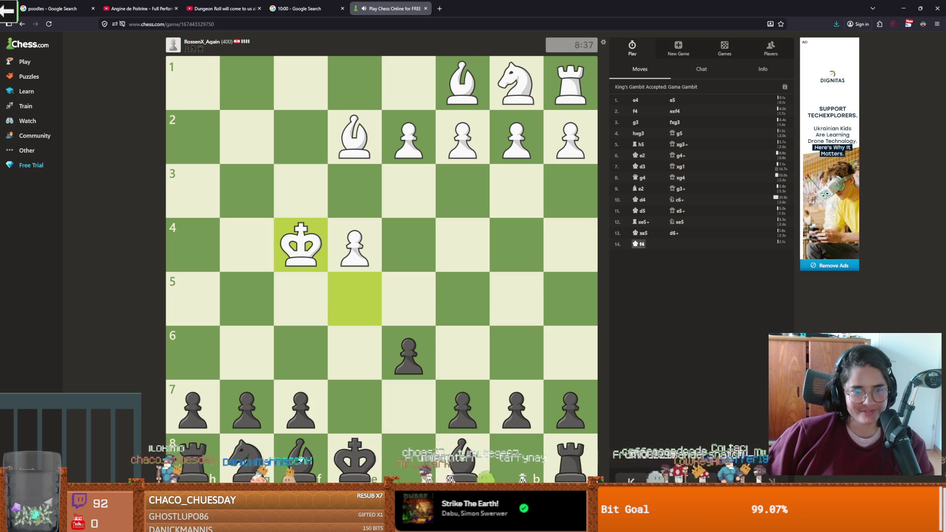
drag(258, 448, 313, 357)
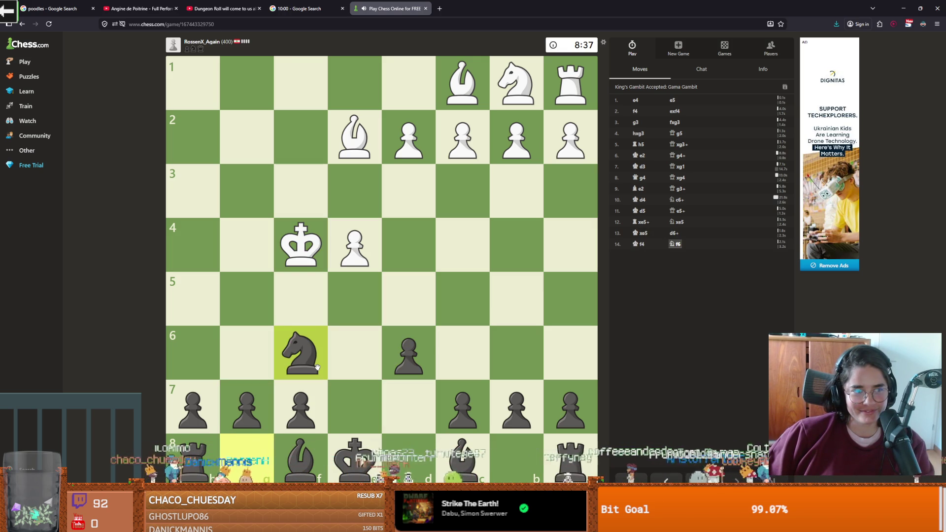
drag(470, 428, 473, 347)
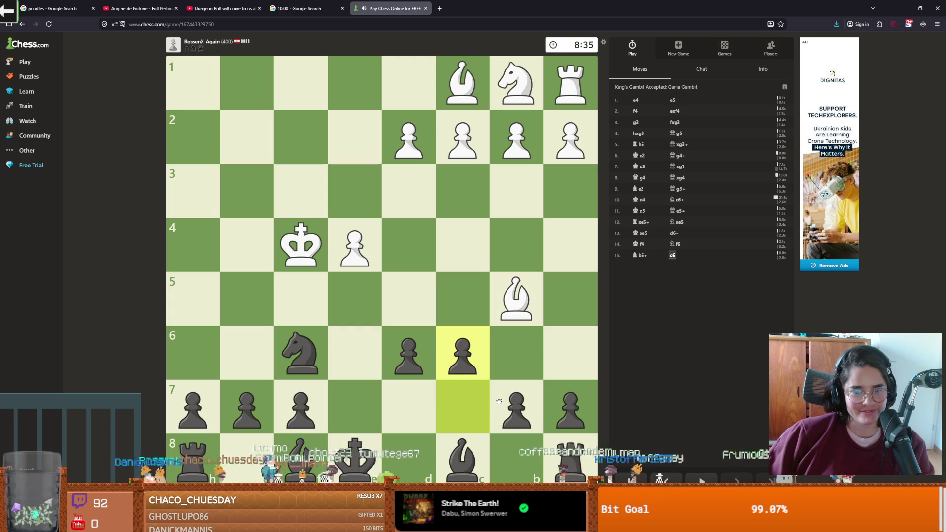
right_click(516, 353)
right_click(463, 352)
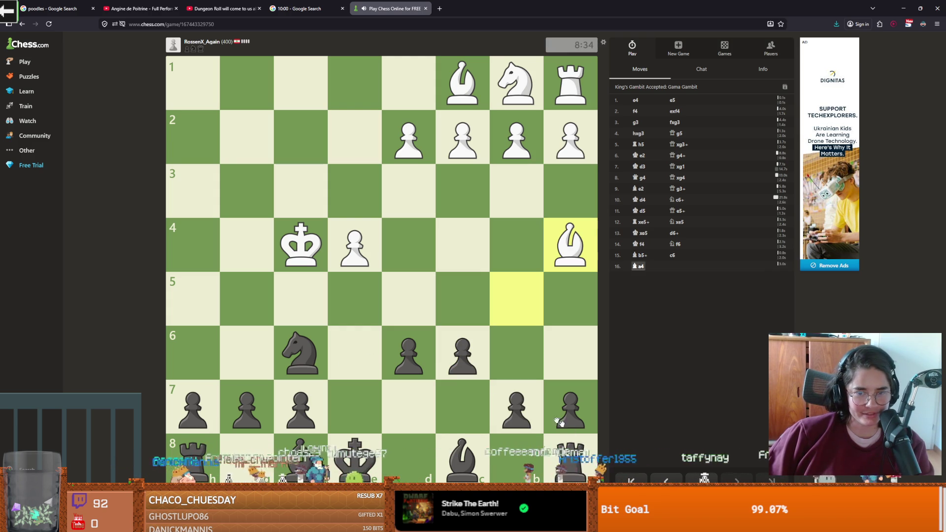
- Play Nh5+, Be7, castle short, then Bf6+ and Bg5+
drag(300, 352, 193, 299)
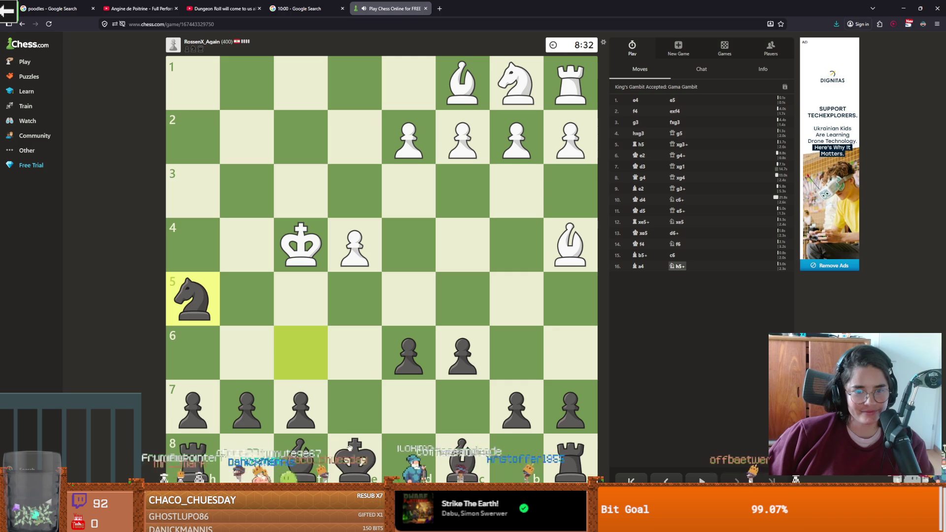
mouse_move(300, 461)
mouse_down()
mouse_move(306, 404)
mouse_move(348, 411)
mouse_up()
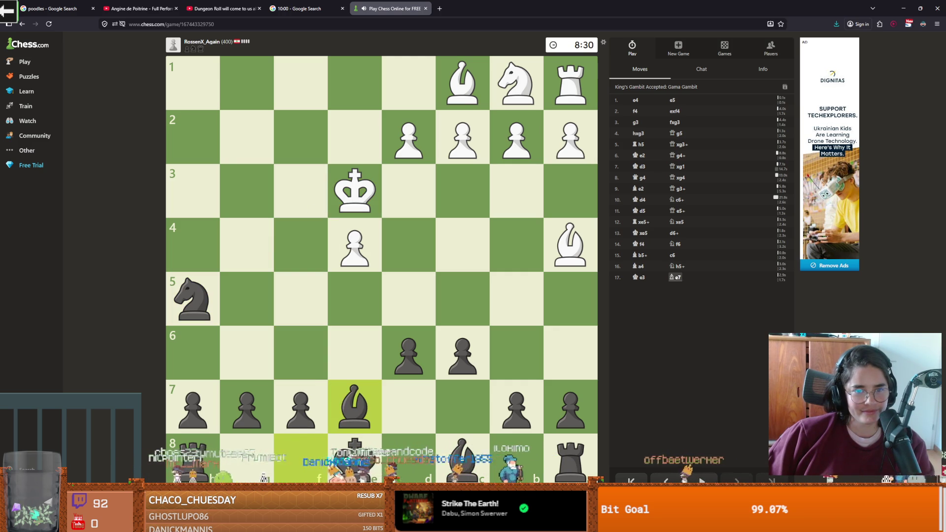
drag(354, 458, 247, 459)
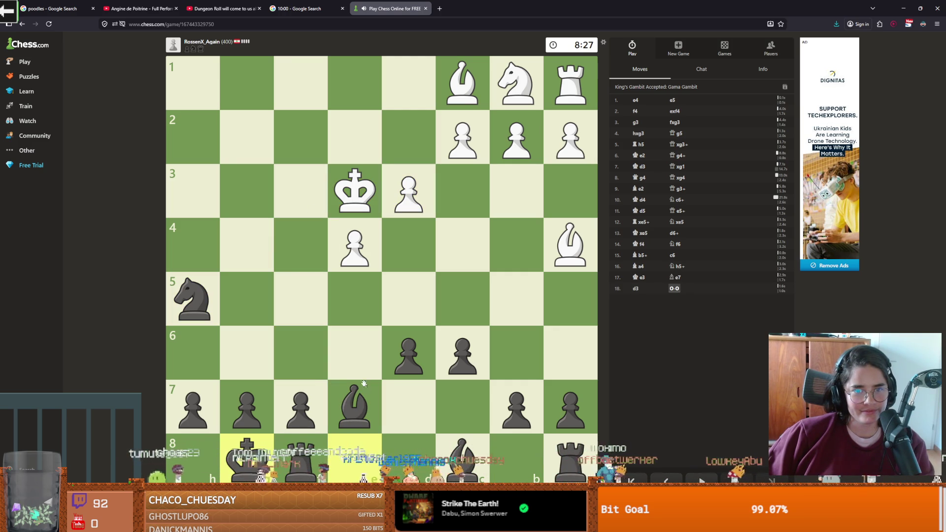
click(373, 410)
click(300, 352)
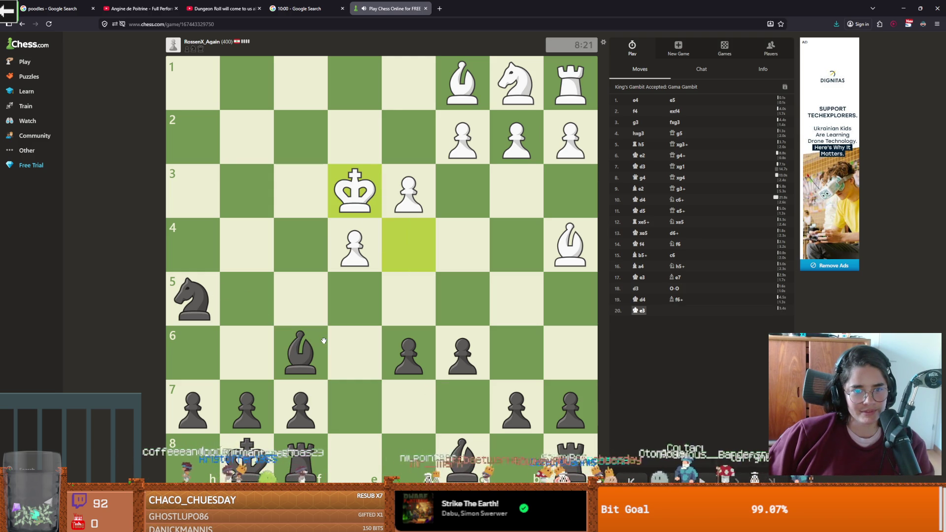
click(301, 347)
click(247, 297)
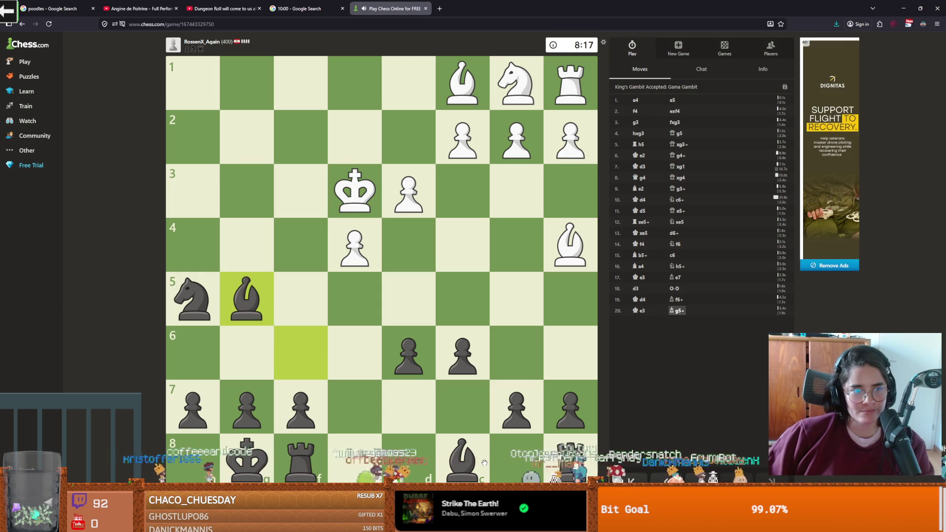
- Capture White's bishop with Bxc1, then play Bg4, Nf4 and Bh5
drag(484, 463, 473, 449)
drag(246, 299, 480, 88)
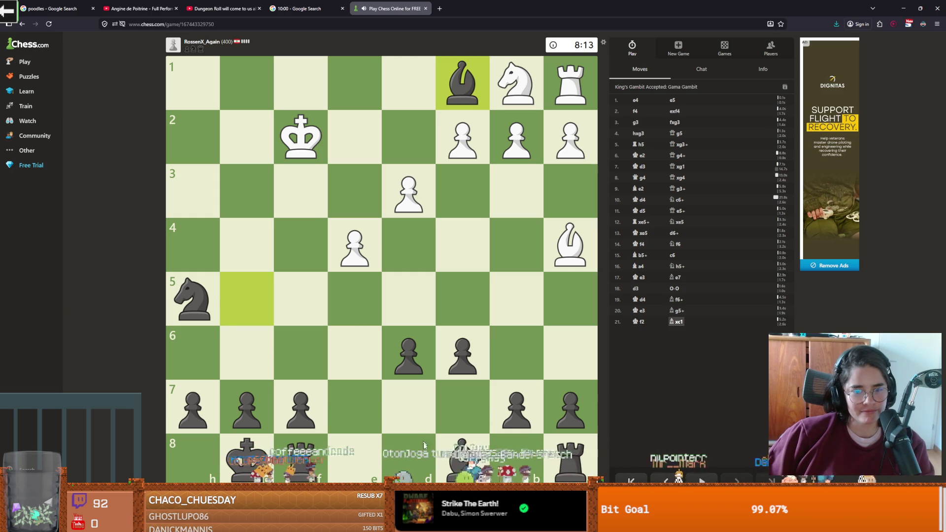
click(468, 461)
drag(468, 461, 243, 241)
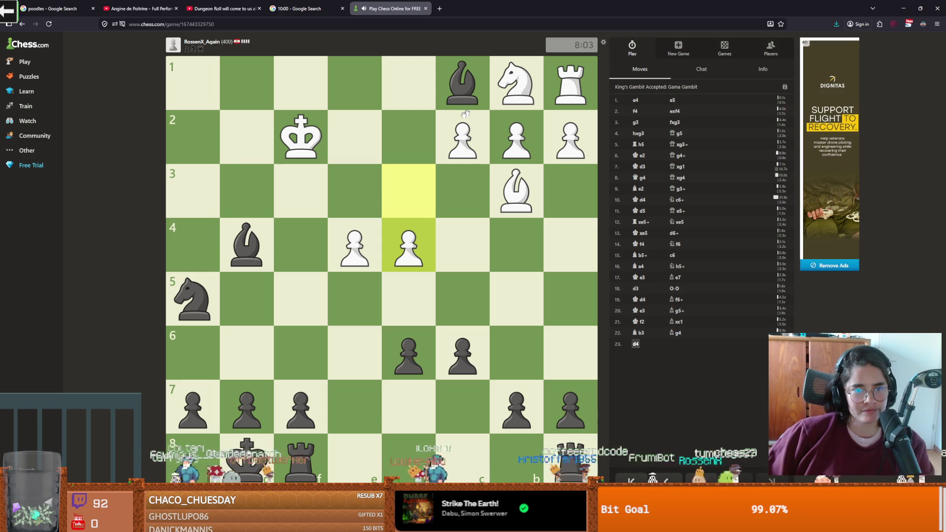
drag(192, 298, 316, 250)
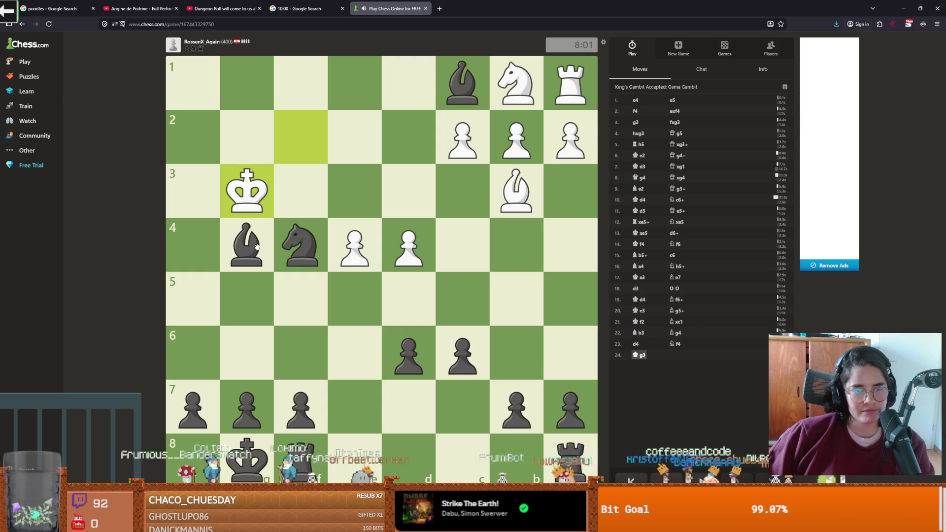
drag(261, 245, 195, 295)
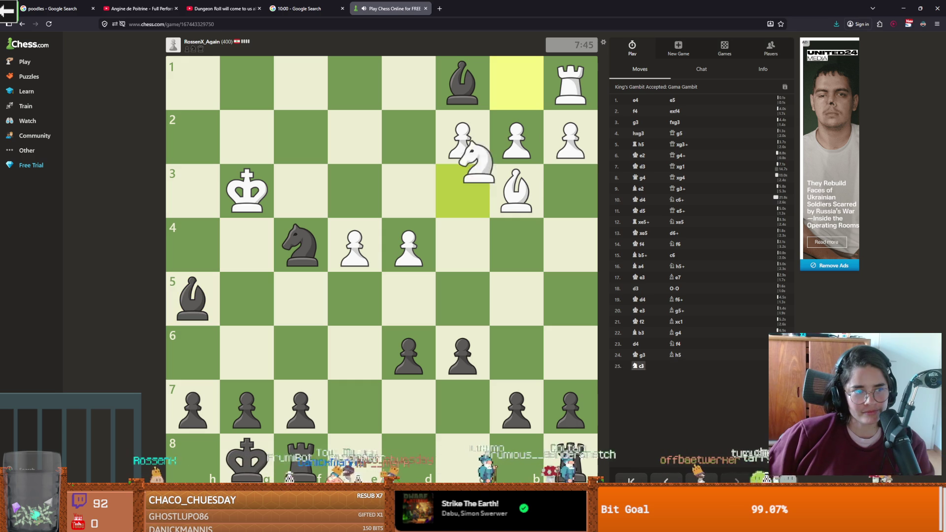
- Play Re8, Ng6, d5 and Nf4+, then bring the rook up to e6
mouse_move(569, 451)
mouse_down()
mouse_move(414, 437)
mouse_move(351, 442)
mouse_up()
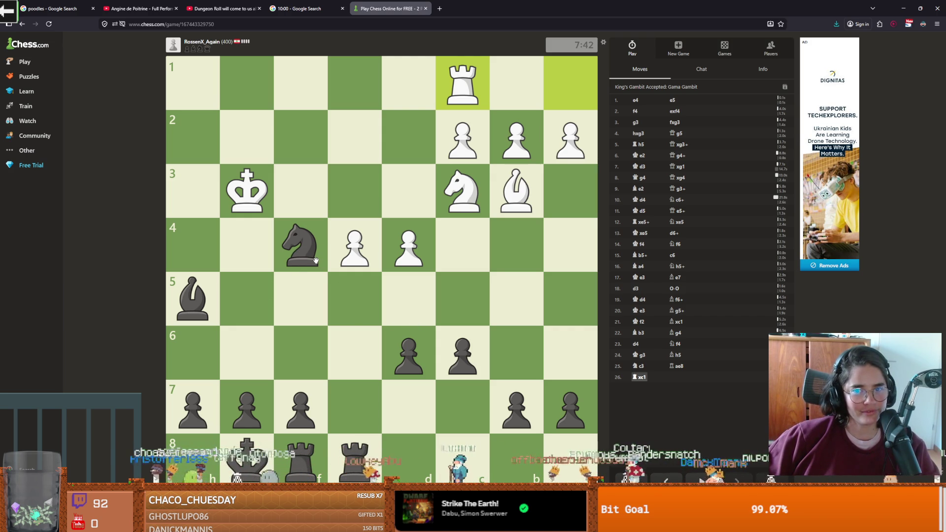
mouse_move(315, 260)
mouse_down()
mouse_move(257, 403)
mouse_move(258, 454)
mouse_move(241, 355)
mouse_up()
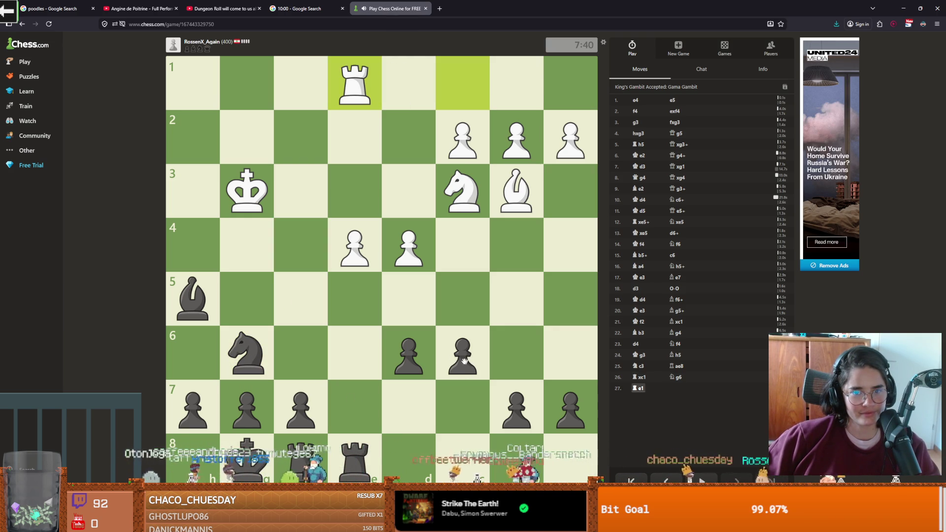
drag(407, 354, 408, 296)
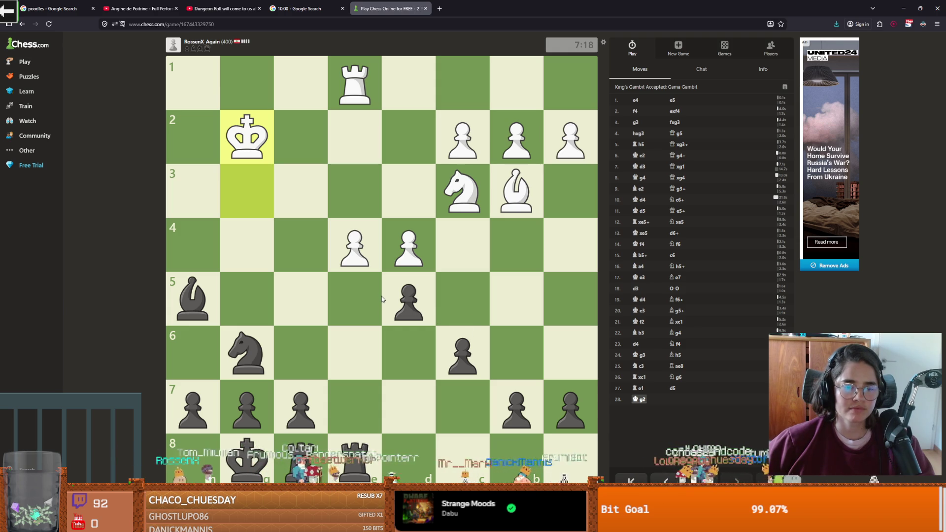
mouse_move(249, 333)
mouse_down()
mouse_move(266, 316)
mouse_move(299, 220)
mouse_up()
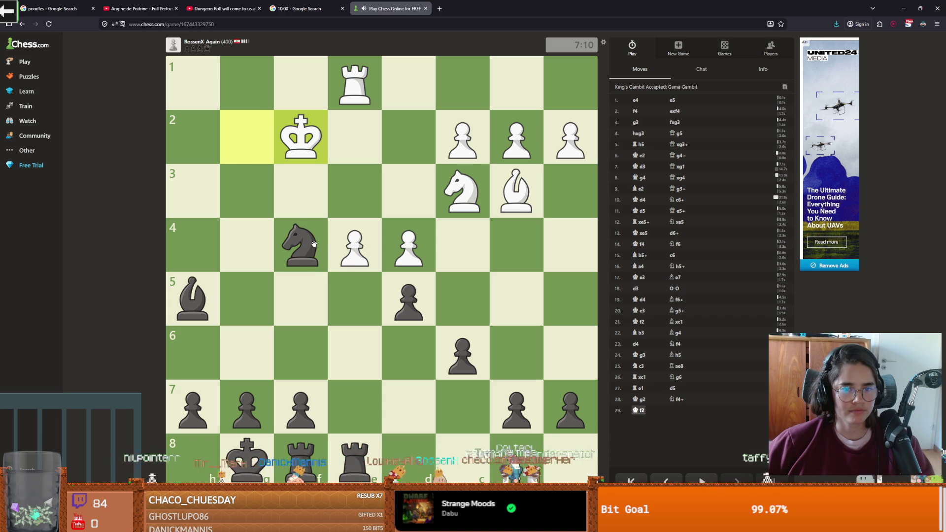
drag(314, 244, 190, 195)
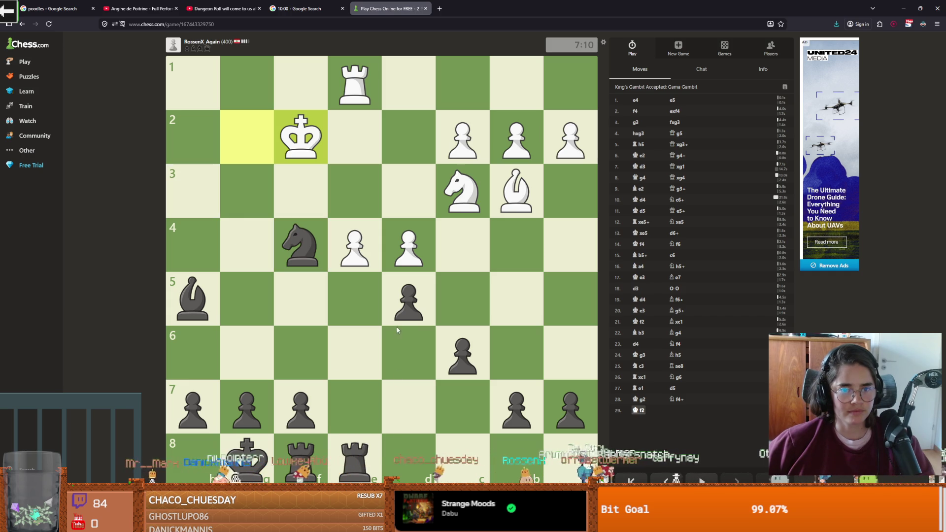
drag(406, 301, 354, 247)
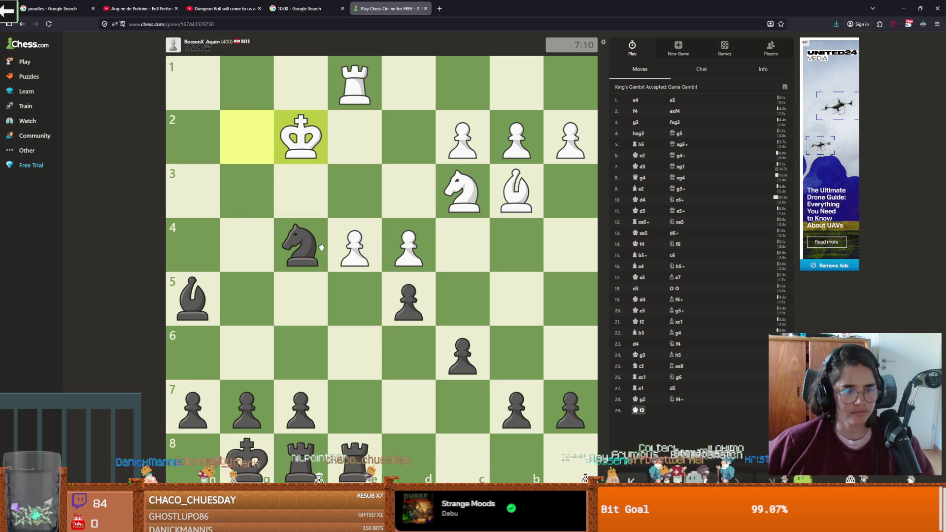
drag(295, 238, 243, 203)
drag(355, 456, 353, 360)
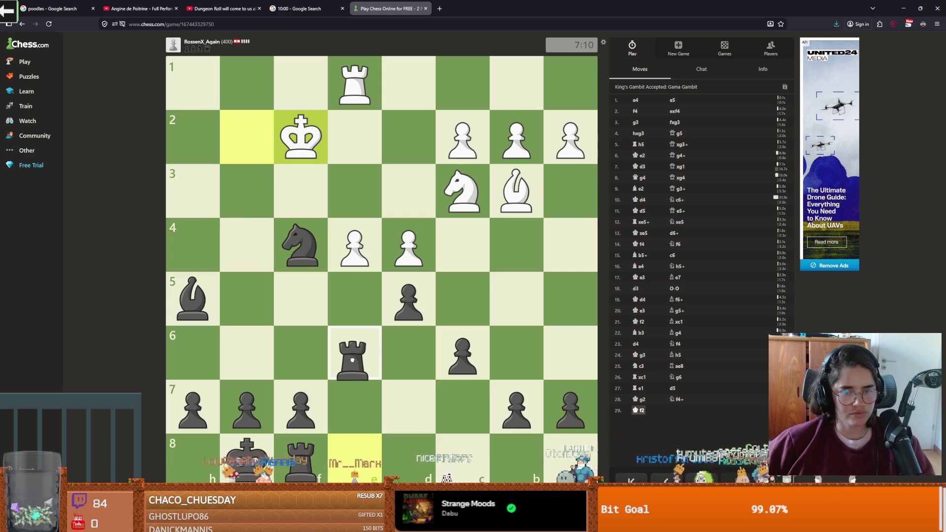
drag(352, 360, 353, 360)
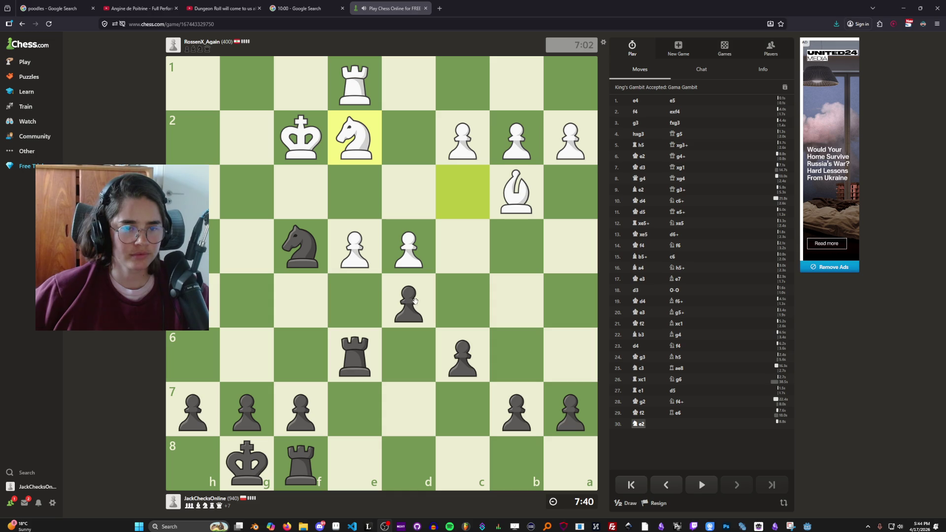
- Play Nh3+, Rxe4, Nf4+, Rxf4, shift the rook to d4, dxc4, Rd2+ and Rfe8
drag(313, 252, 193, 191)
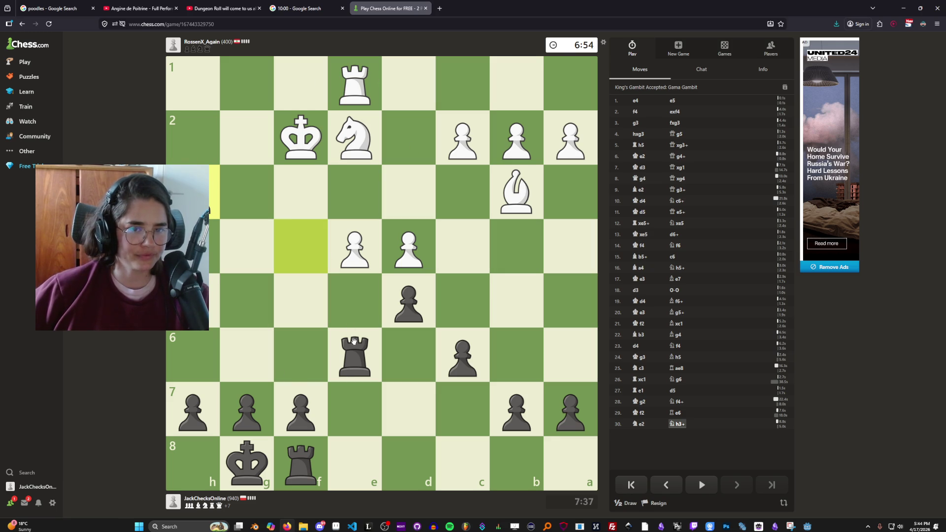
drag(348, 366, 355, 245)
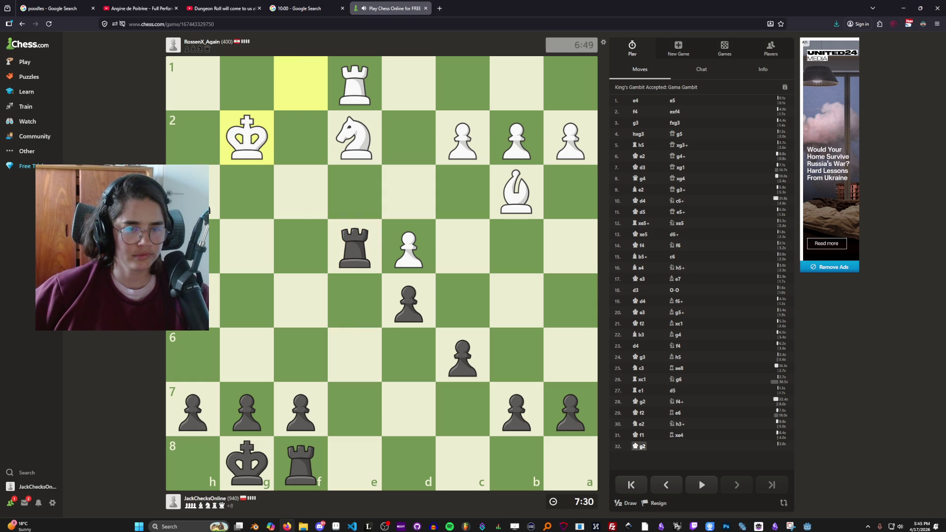
drag(212, 205, 295, 238)
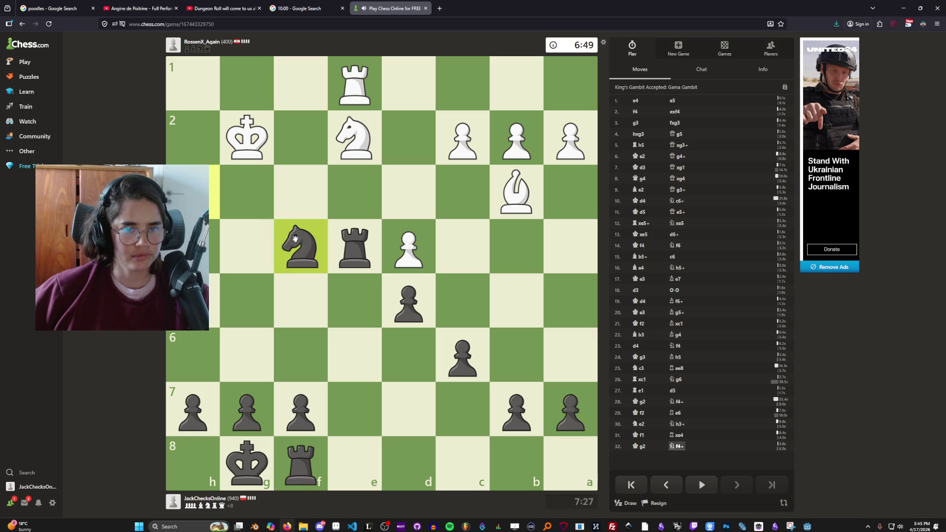
drag(350, 252, 302, 243)
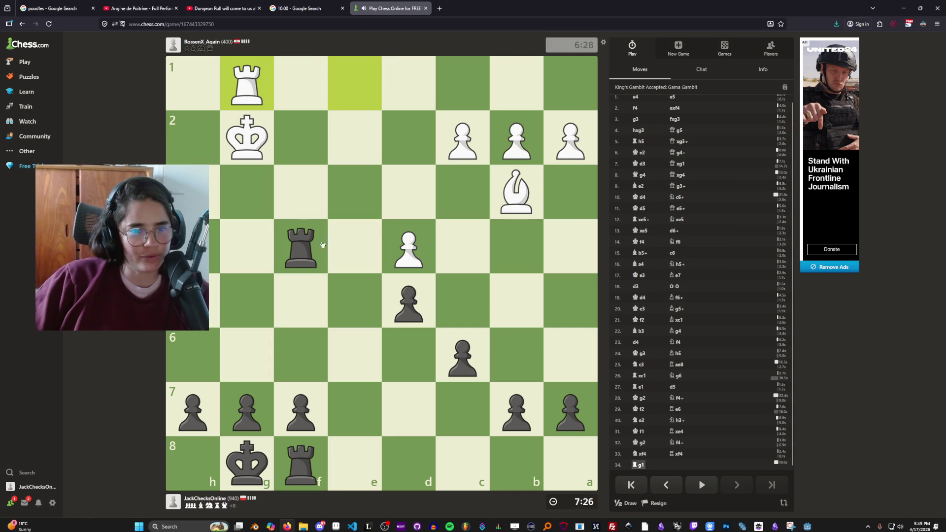
drag(306, 247, 412, 242)
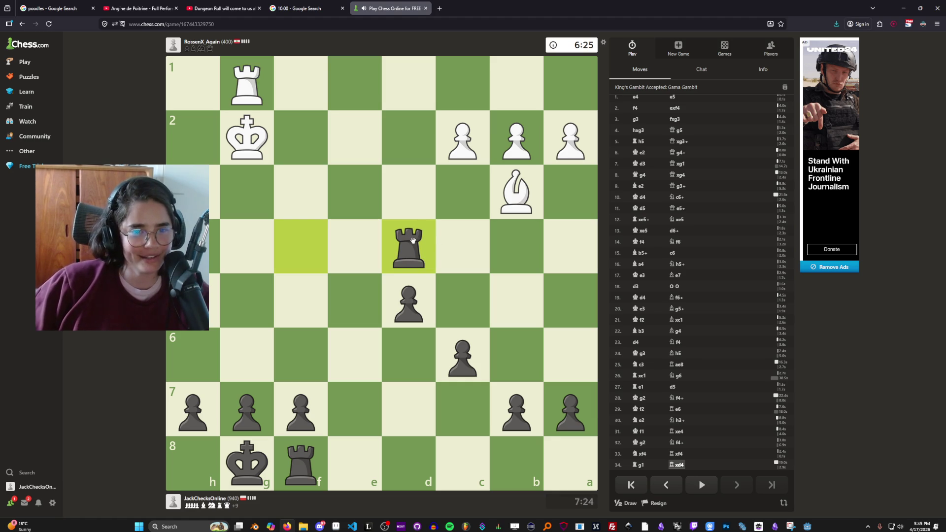
drag(415, 288, 461, 245)
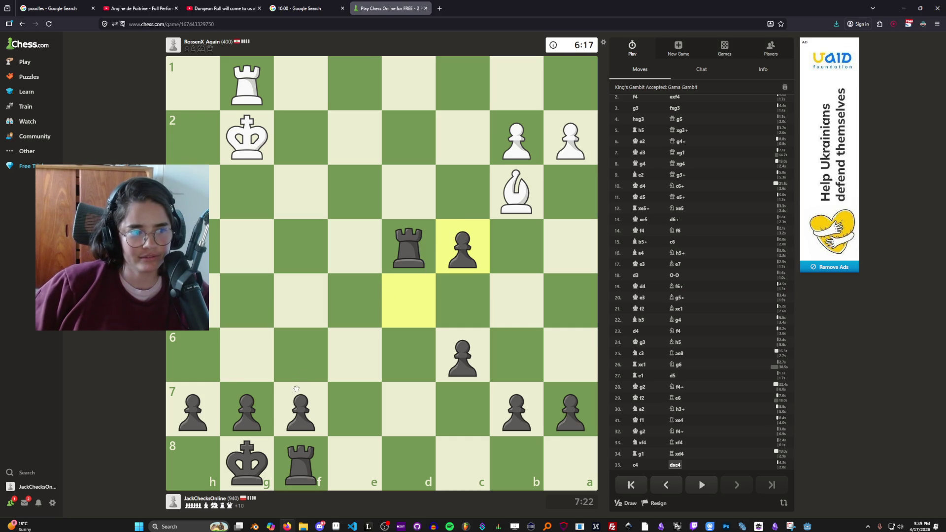
drag(408, 246, 408, 138)
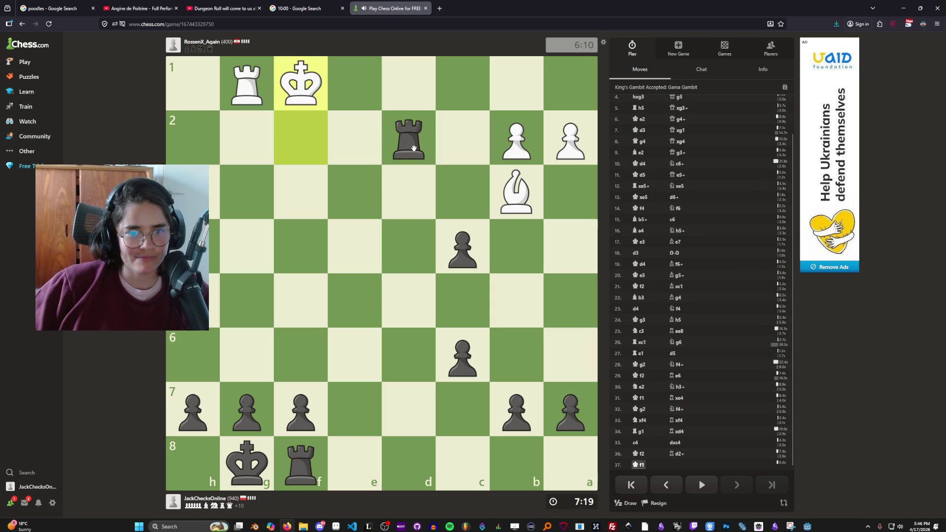
drag(310, 458, 359, 458)
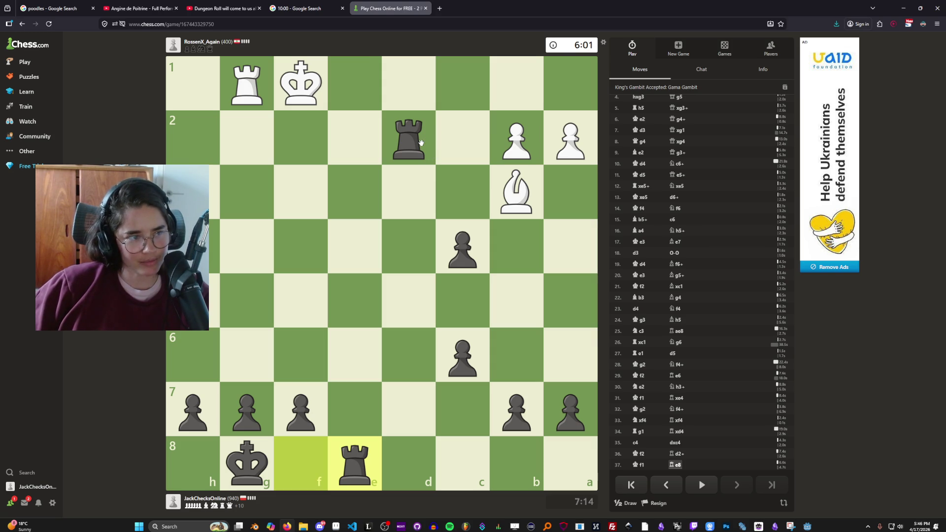
- Play Rd1+, recapture with Bxd1, then Bg4, Be6 and Bxa2
drag(421, 142, 418, 88)
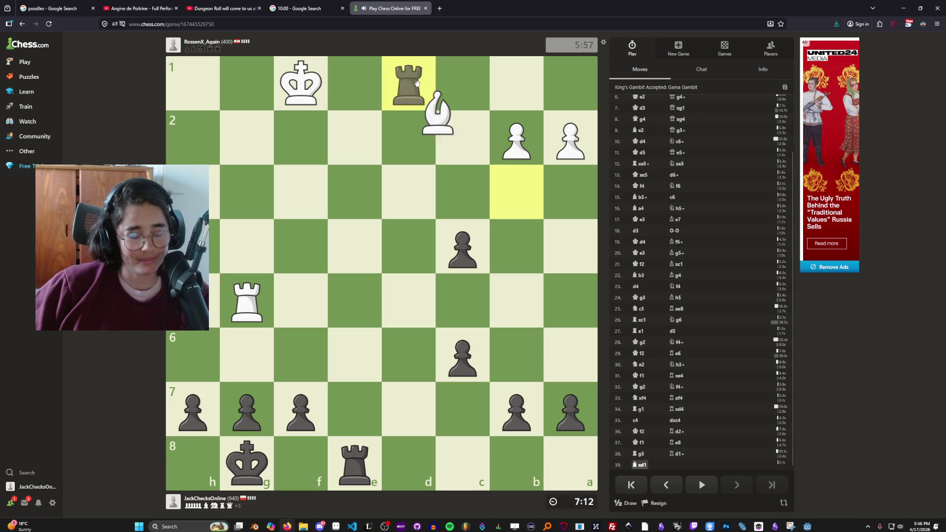
mouse_move(193, 300)
mouse_down()
mouse_move(360, 155)
mouse_move(409, 88)
mouse_up()
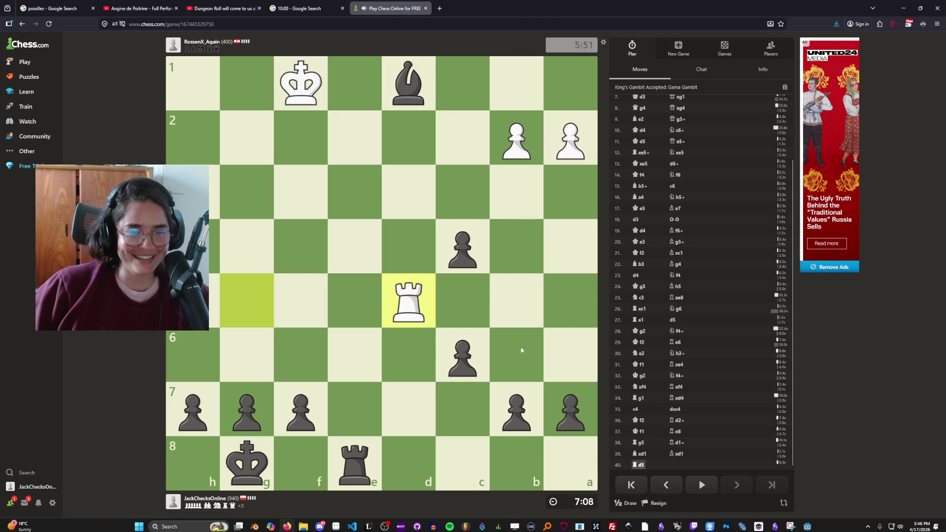
mouse_move(414, 88)
mouse_down()
mouse_move(458, 127)
mouse_move(422, 88)
mouse_move(241, 251)
mouse_up()
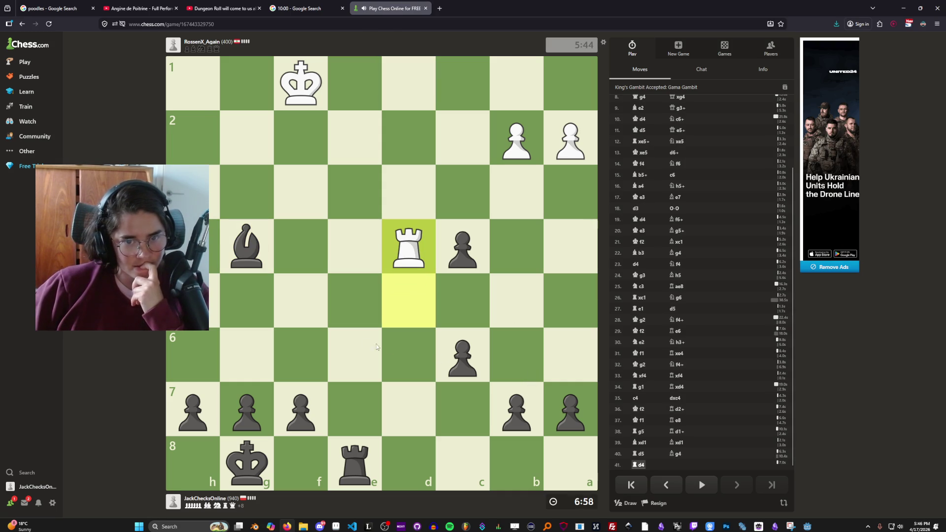
mouse_move(256, 252)
mouse_down()
mouse_move(356, 354)
mouse_move(480, 242)
mouse_up()
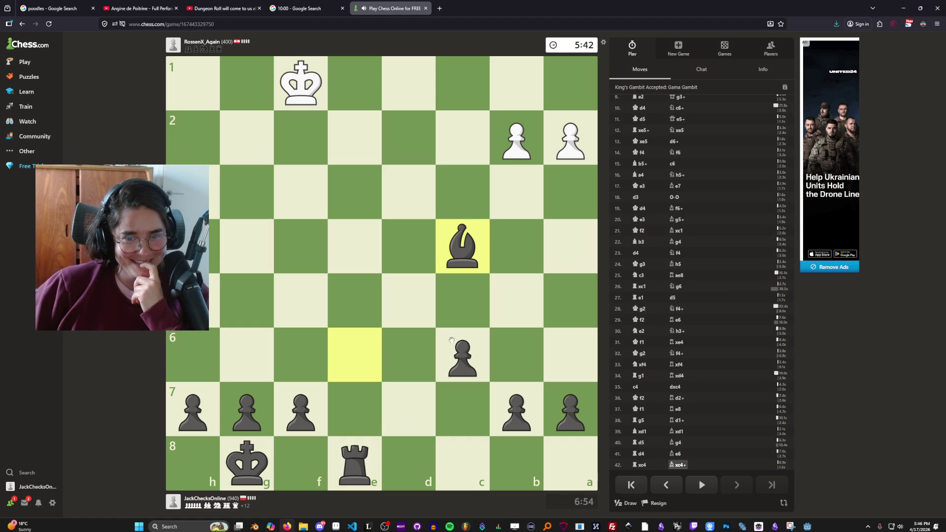
drag(468, 246, 570, 157)
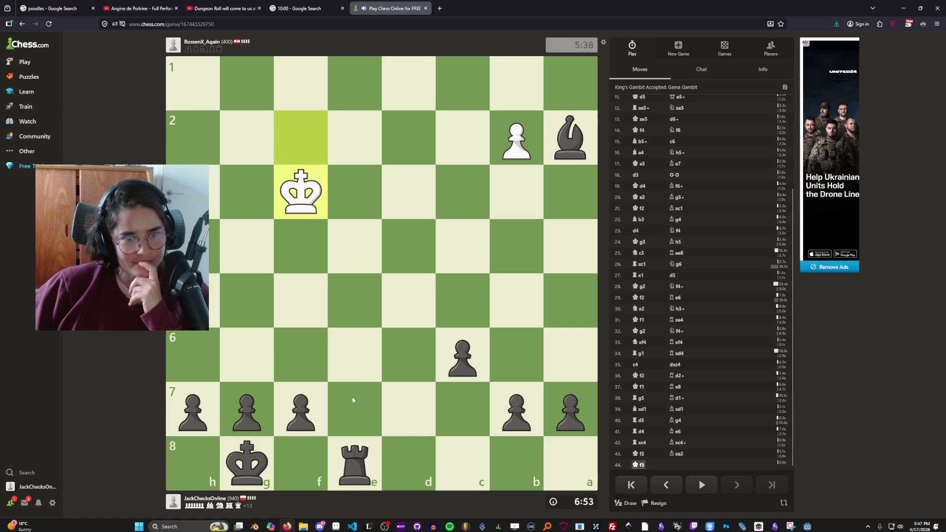
- Push the c-pawn to promote to a queen on c1, mate with Re2#, and close the You Won dialog
mouse_move(462, 353)
mouse_down()
mouse_move(460, 252)
mouse_move(457, 281)
mouse_up()
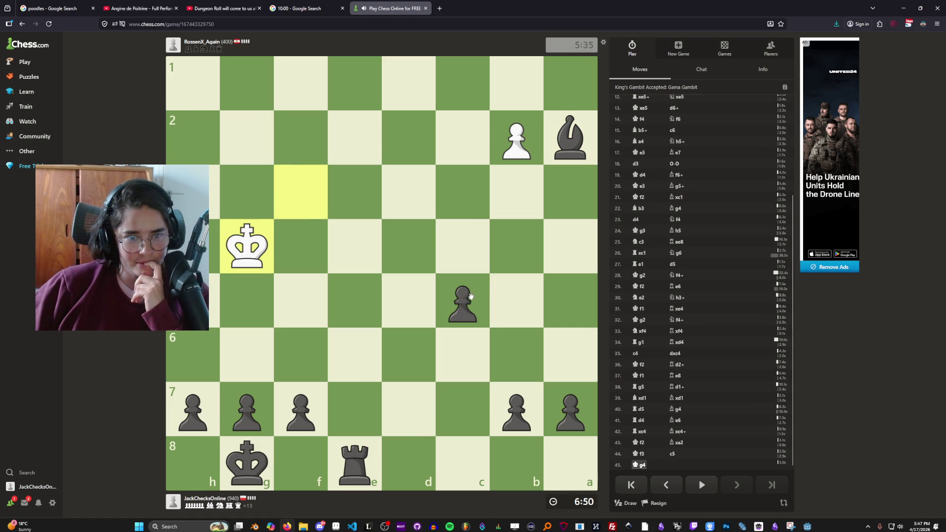
drag(463, 304, 462, 237)
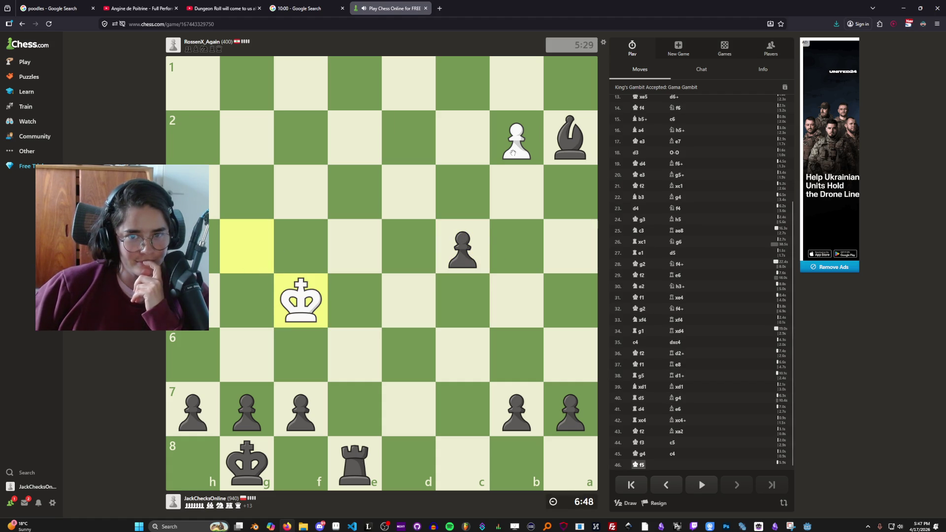
mouse_move(356, 461)
mouse_down()
mouse_move(388, 191)
mouse_move(366, 141)
mouse_up()
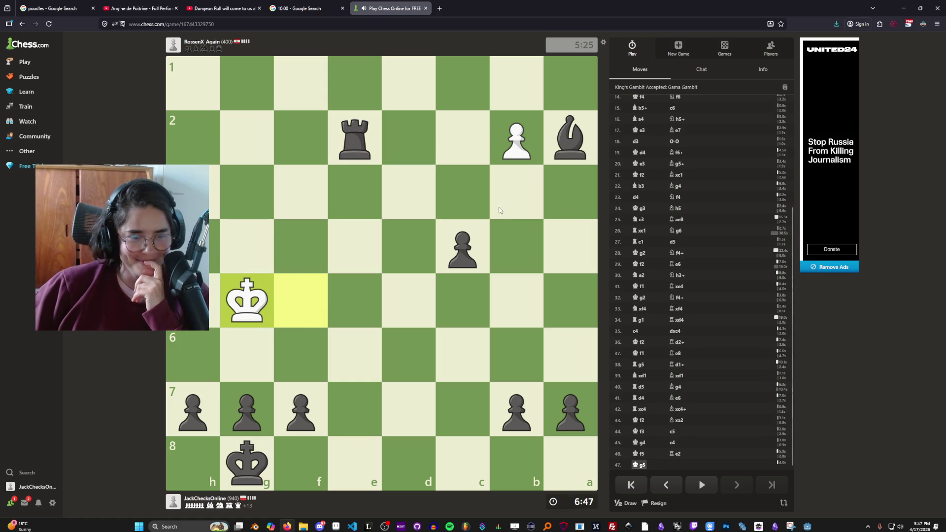
drag(359, 137, 517, 138)
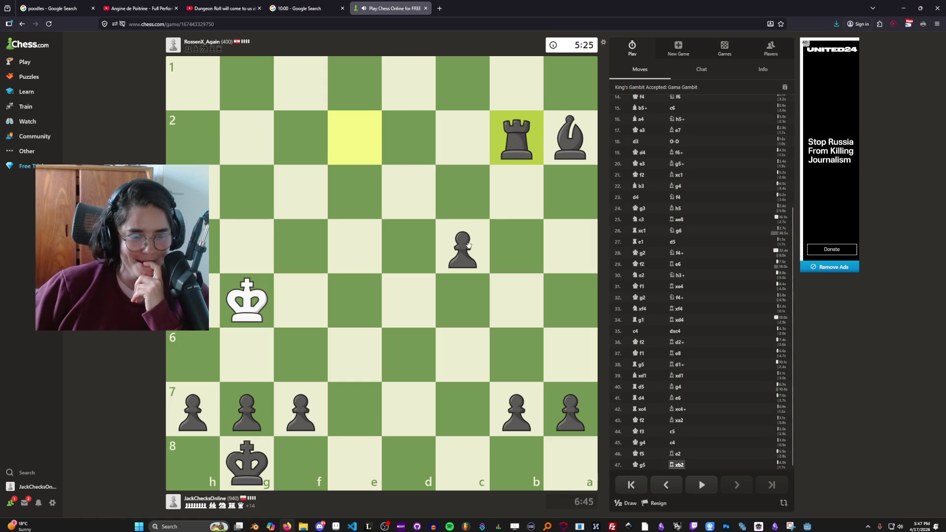
mouse_move(468, 238)
mouse_down()
mouse_move(470, 85)
mouse_move(408, 85)
mouse_up()
click(469, 103)
drag(512, 136, 355, 138)
click(440, 105)
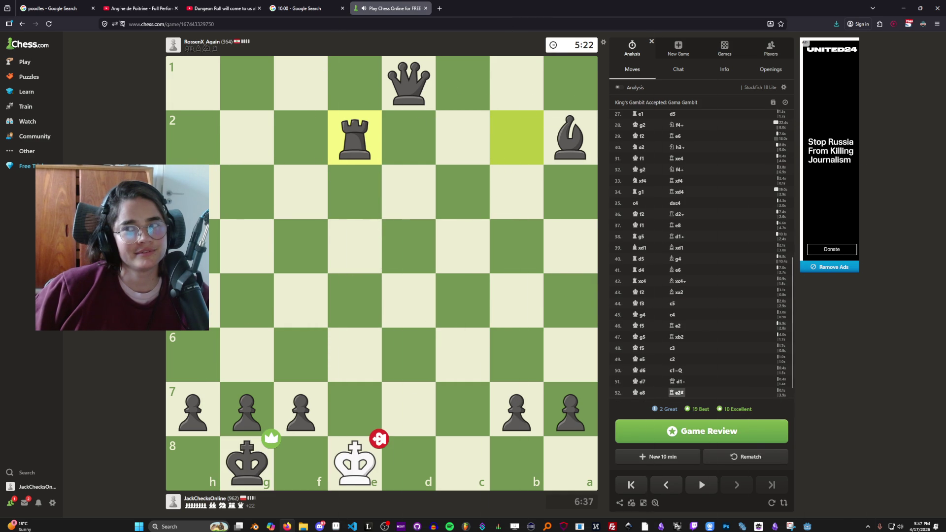
- Back in Godot, widen the 2D viewport past the Inspector and save grace_room_1
key(alt+Tab)
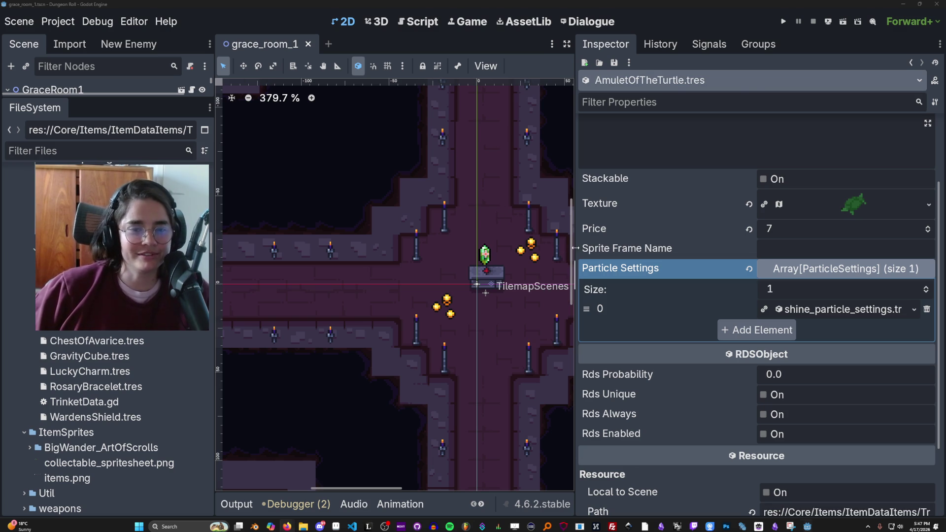
drag(575, 247, 790, 248)
scroll(403, 227, up, 2)
scroll(246, 280, down, 5)
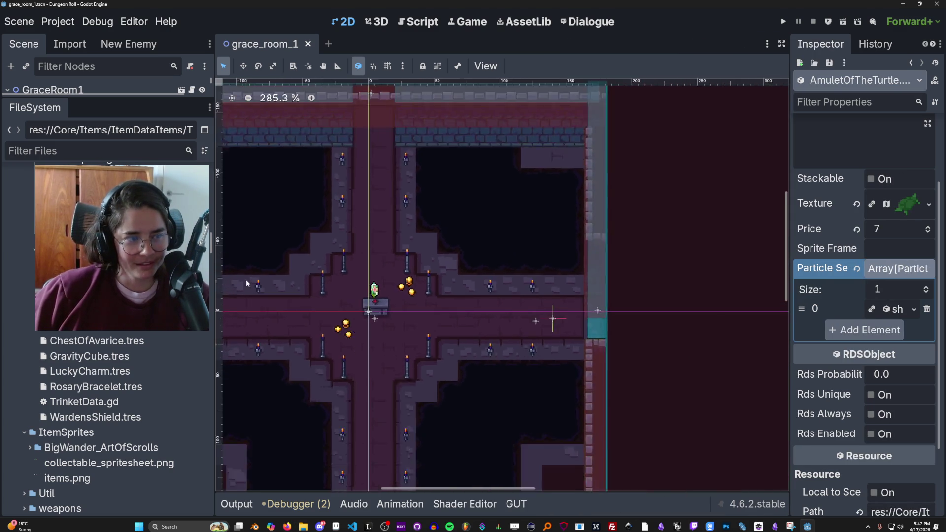
scroll(398, 289, up, 6)
key(ctrl+s)
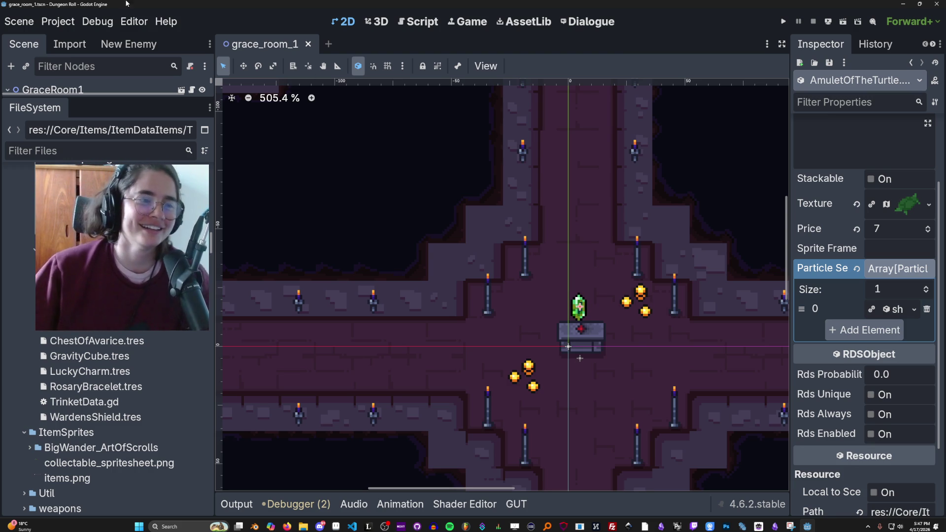
- Zoom around the crossroads room and enlarge the Scene tree panel to list its nodes
scroll(123, 363, up, 3)
scroll(123, 363, up, 3)
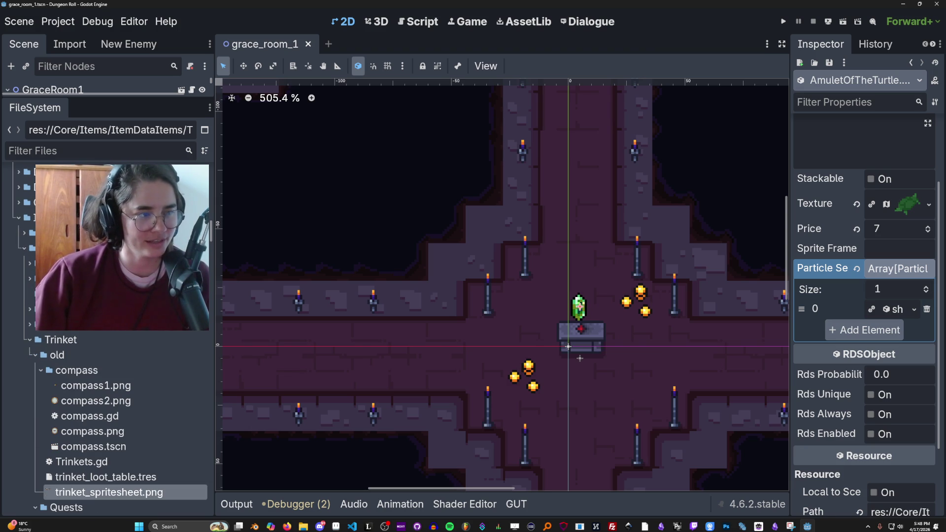
scroll(507, 273, down, 2)
scroll(368, 247, up, 2)
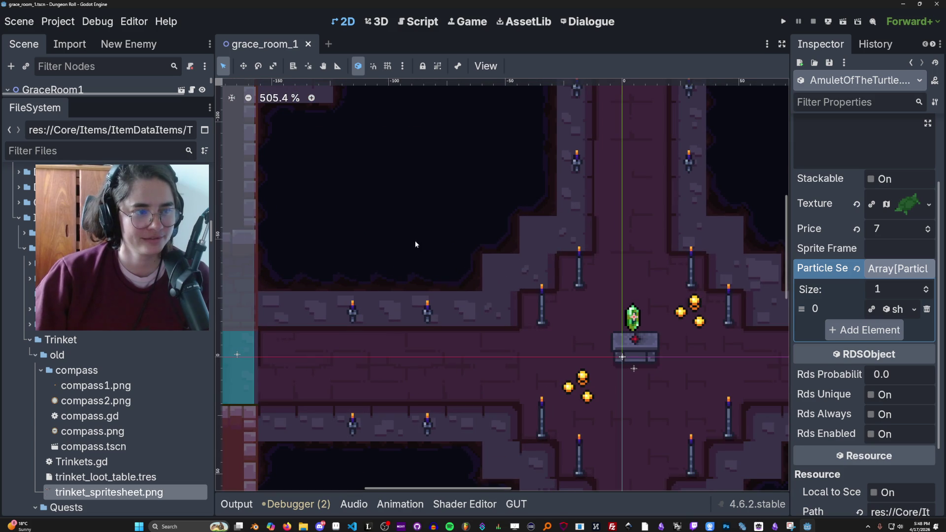
scroll(426, 257, down, 3)
scroll(326, 230, up, 1)
scroll(398, 261, down, 2)
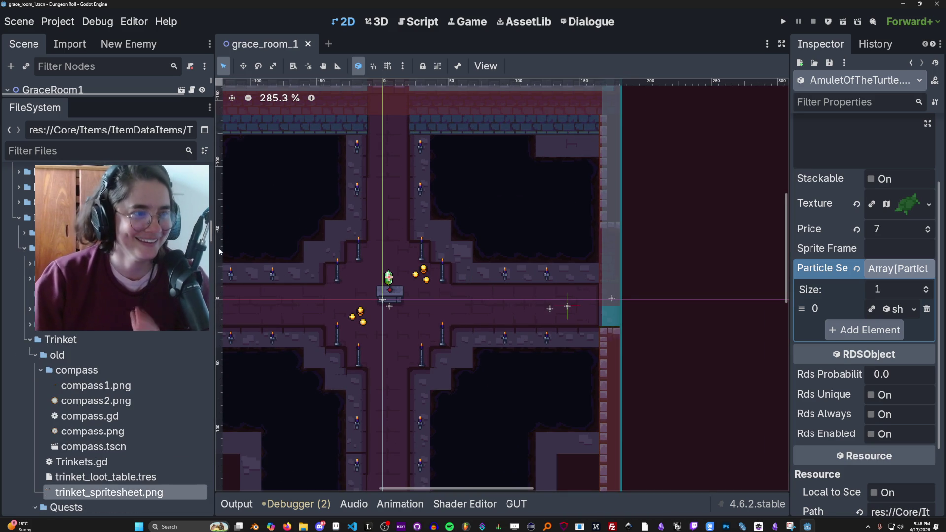
scroll(495, 241, down, 3)
scroll(478, 266, down, 3)
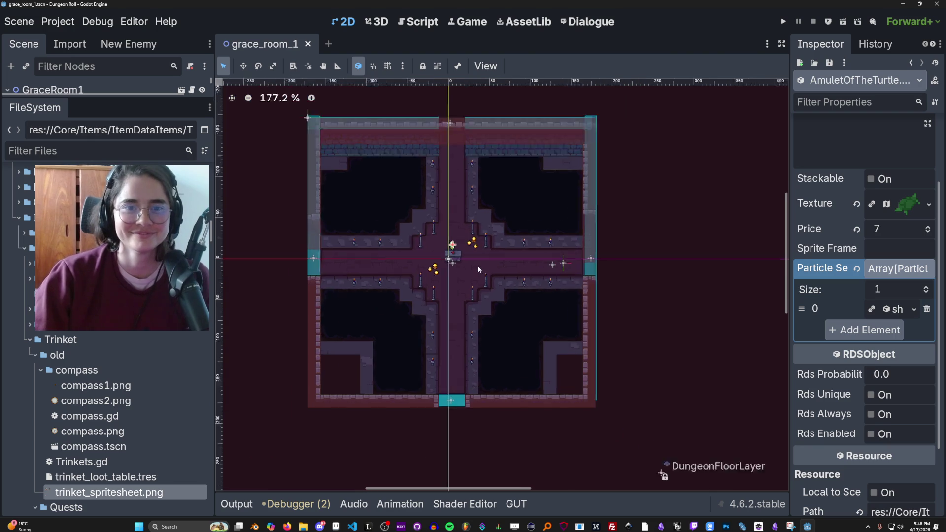
scroll(477, 267, up, 2)
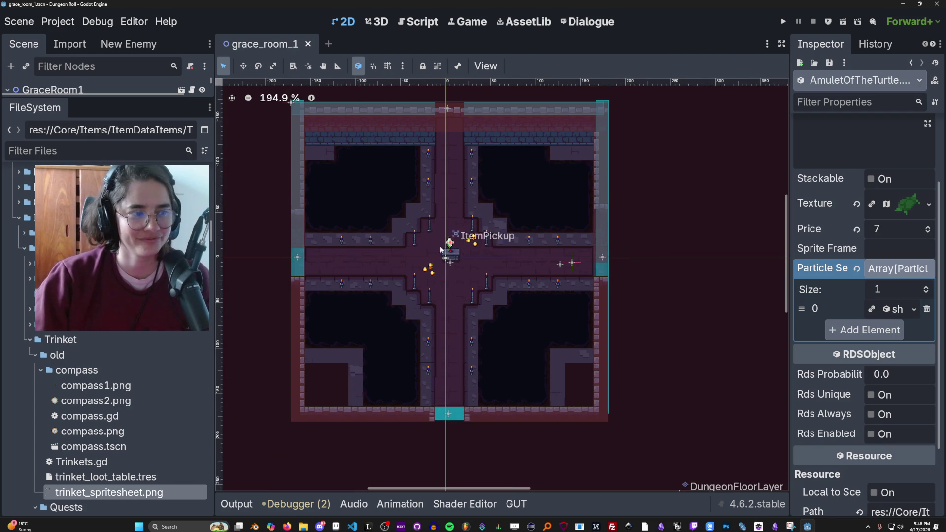
scroll(99, 394, down, 5)
drag(116, 99, 117, 437)
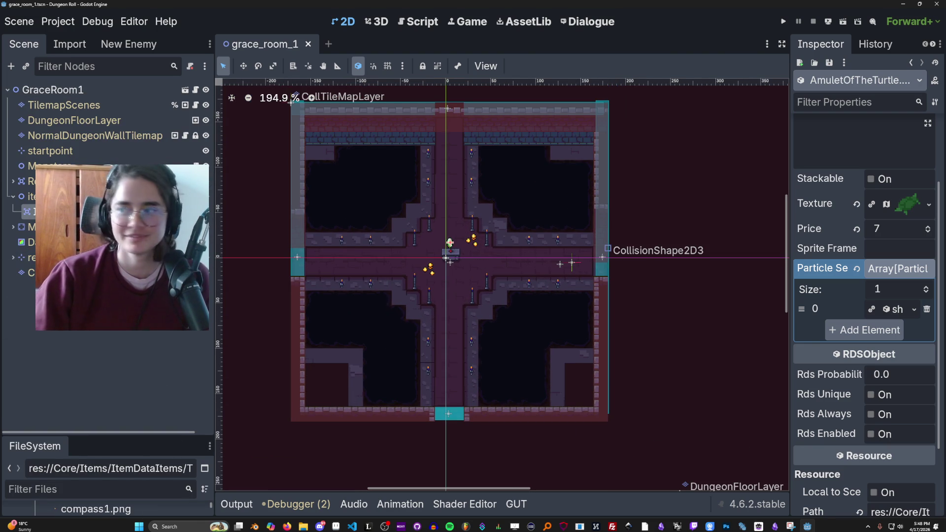
- Open the finished chess game's review, then return to the Godot editor
key(alt+Tab)
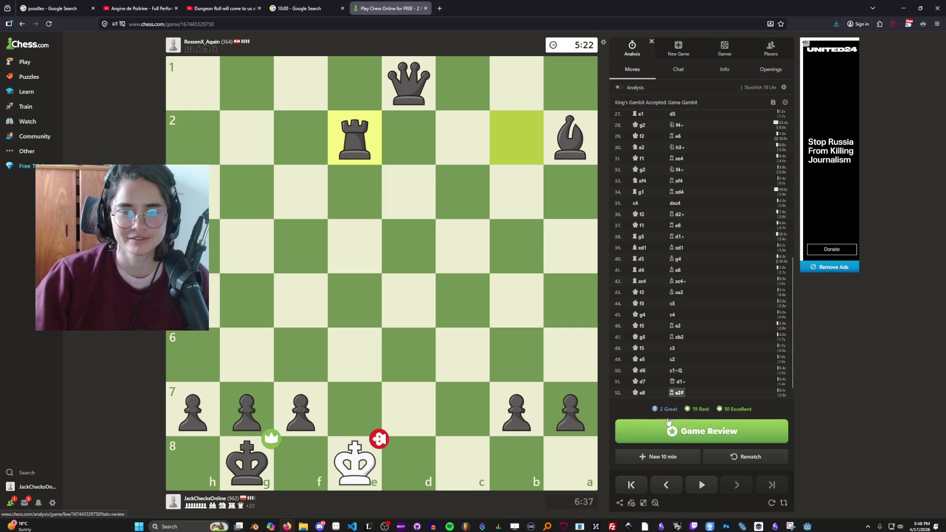
click(689, 429)
key(alt+Tab)
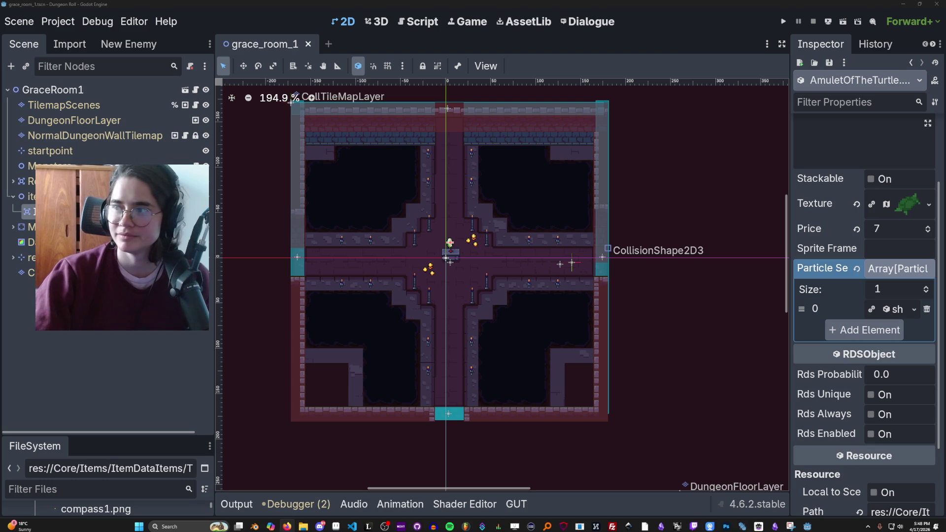
- Check the Chess.com review (accuracy 75.6 vs 81.4), then save grace_room_1 in Godot
key(alt+Tab)
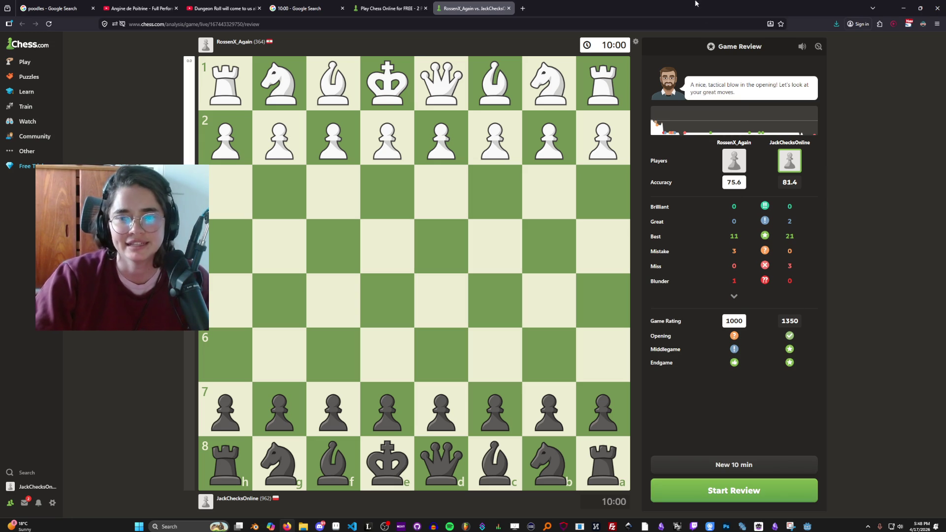
key(alt+Tab)
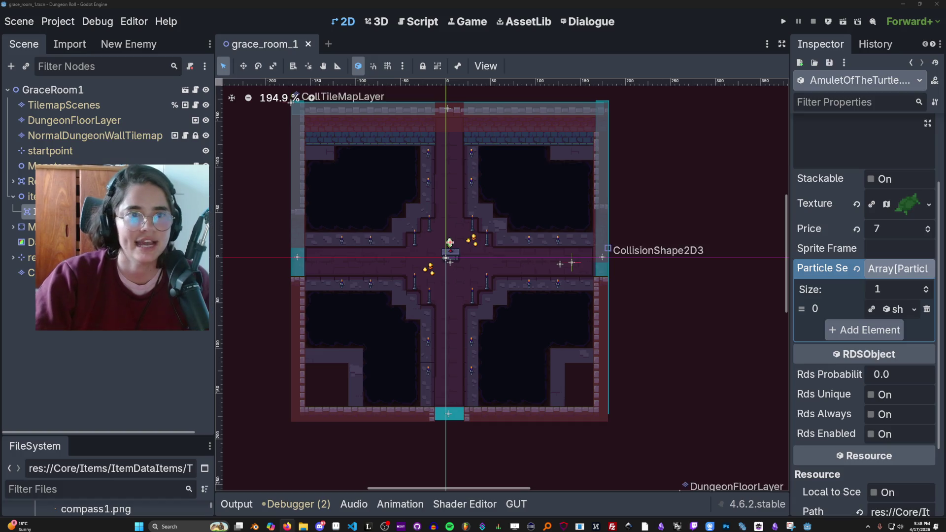
scroll(406, 255, up, 1)
key(ctrl+s)
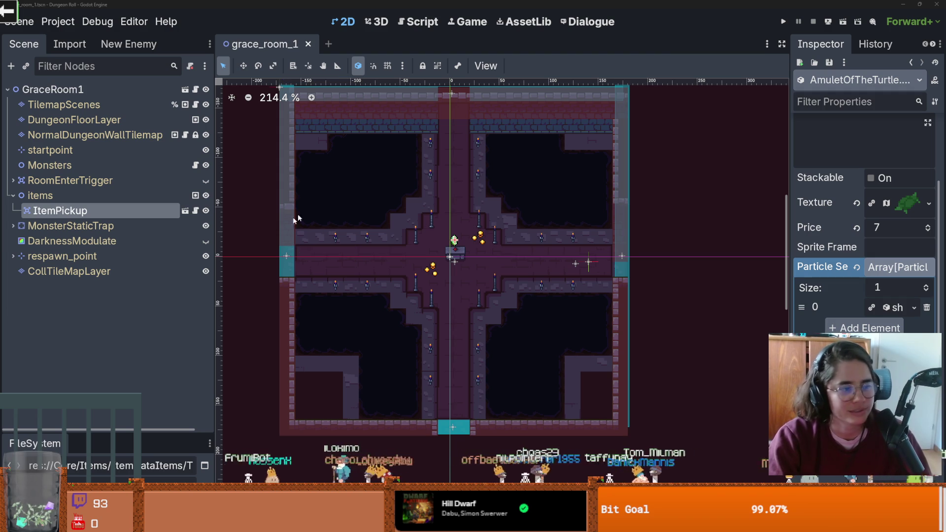
- Adjust the grace_room_1 editor view and save the scene again
scroll(497, 251, up, 2)
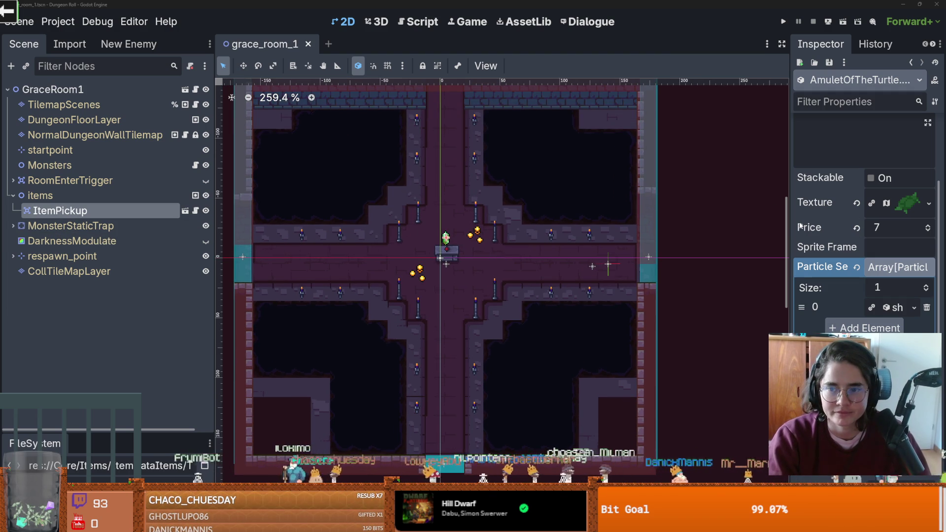
drag(791, 224, 689, 224)
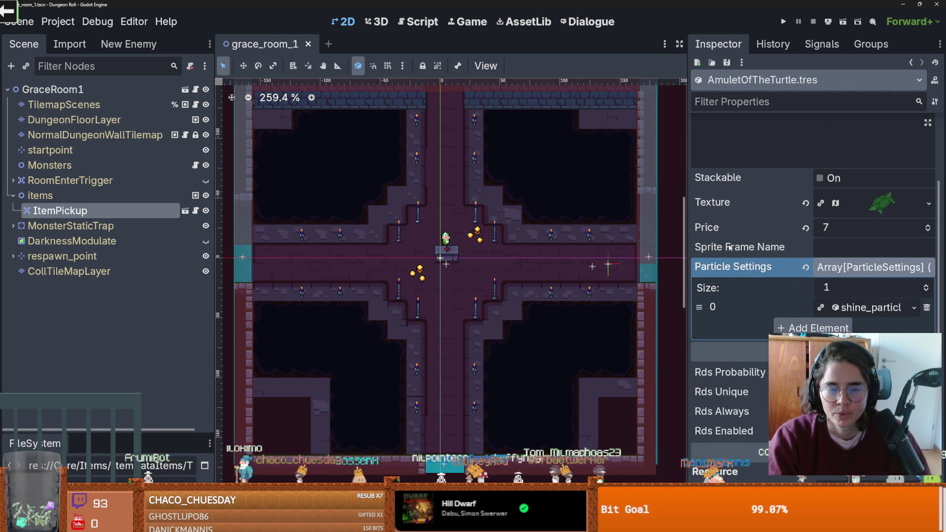
scroll(458, 240, down, 3)
key(ctrl+s)
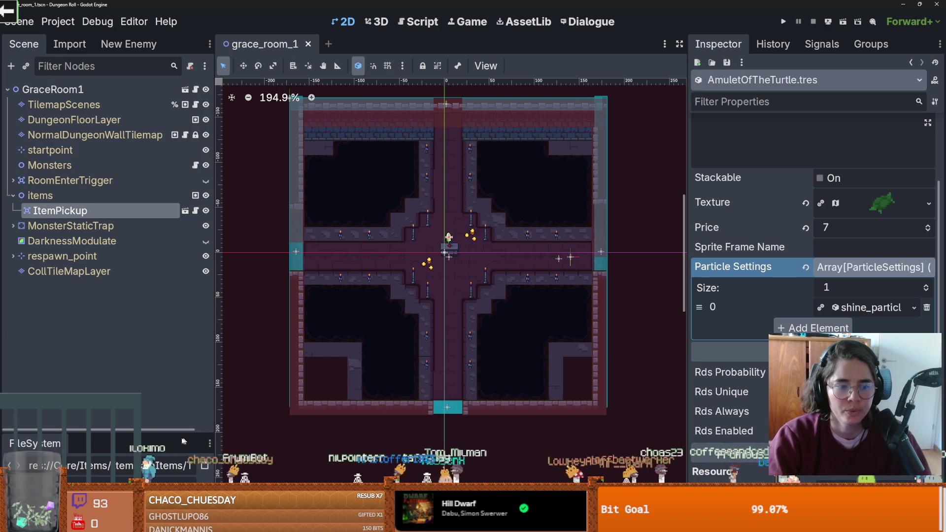
- Add GravityCube.tres as the third trinket_loot_table.tres entry and run the project
drag(171, 433, 170, 150)
click(106, 315)
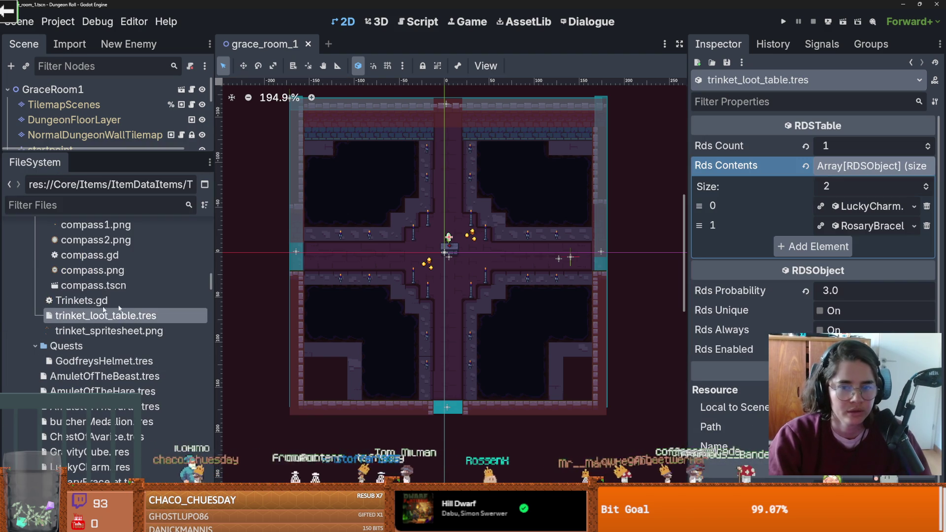
click(927, 183)
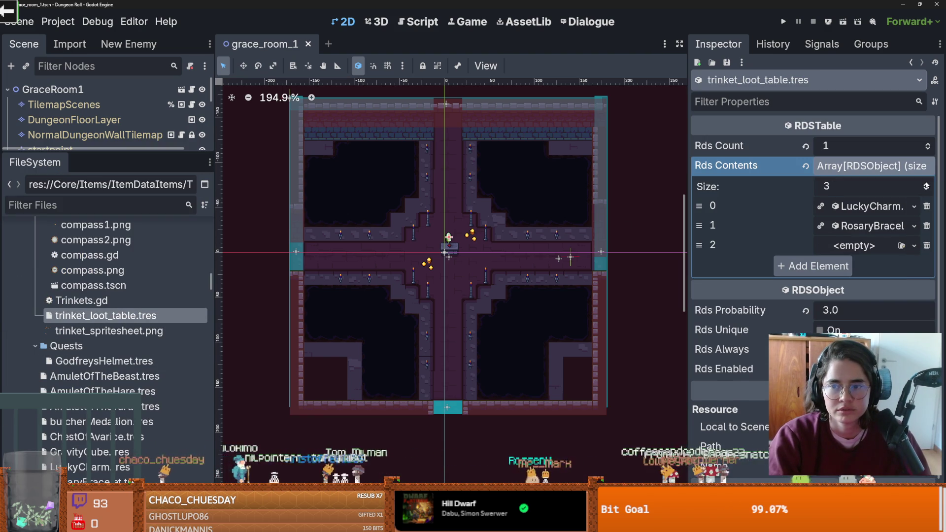
click(914, 245)
click(726, 246)
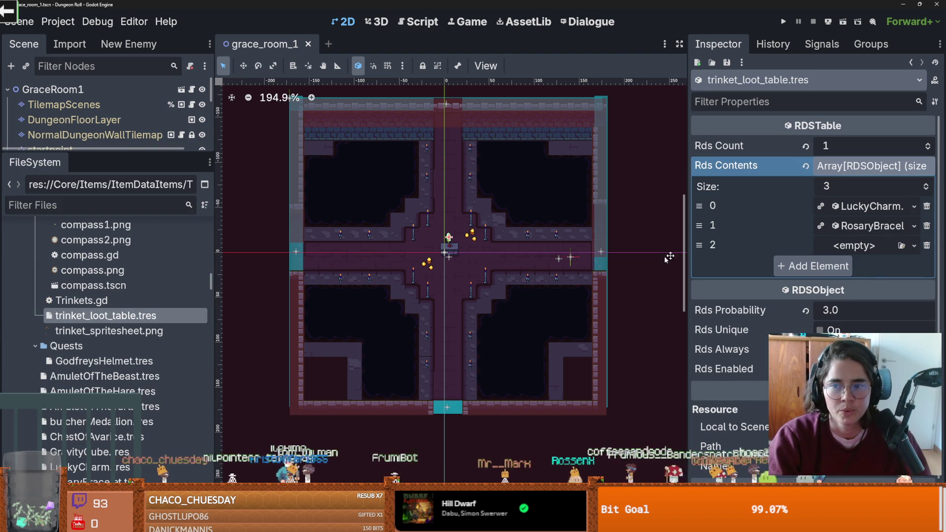
scroll(148, 345, down, 3)
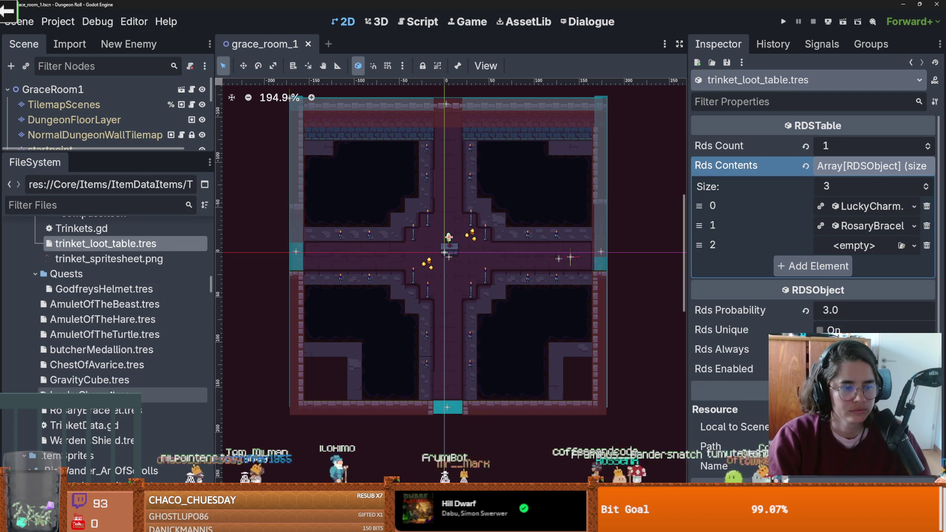
mouse_move(111, 383)
mouse_down()
mouse_move(724, 209)
mouse_move(855, 245)
mouse_up()
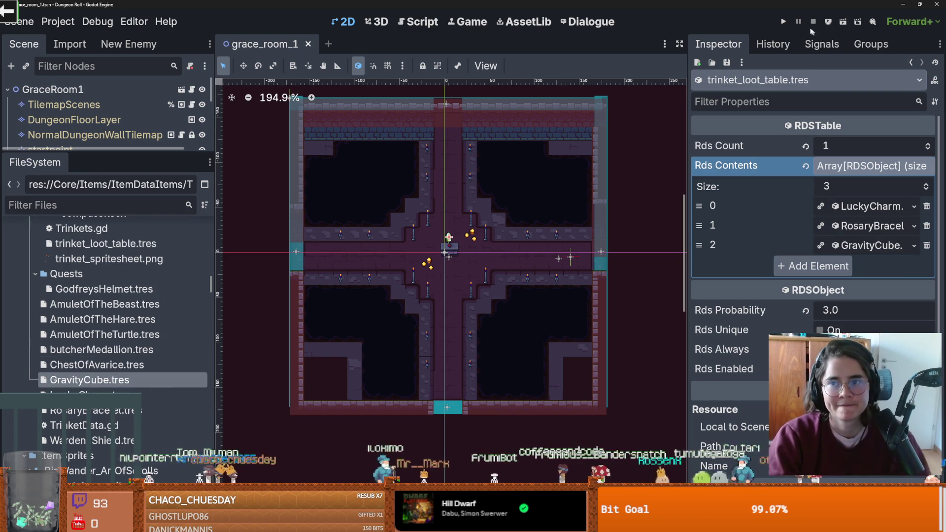
click(782, 22)
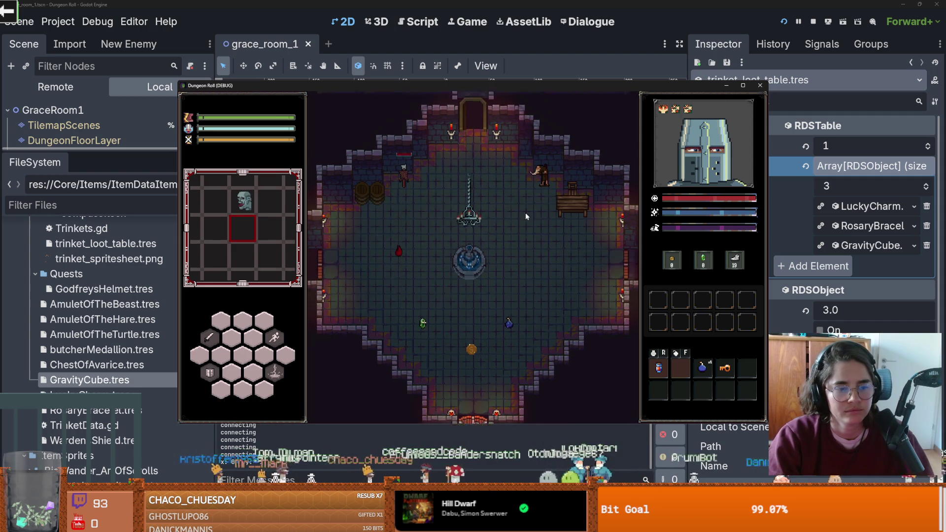
- Fight enemies on both sides with A/D movement, attacks and a lightning strike, then close the game
key(a)
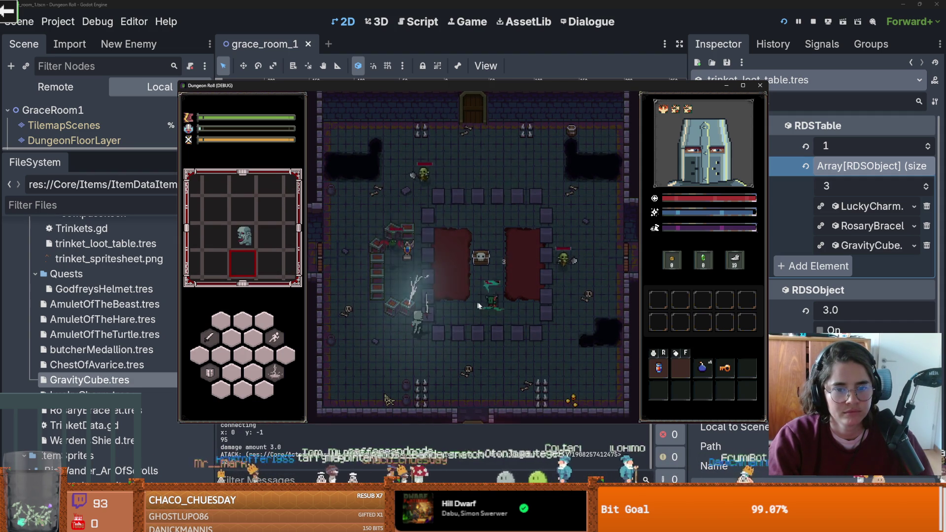
key(d)
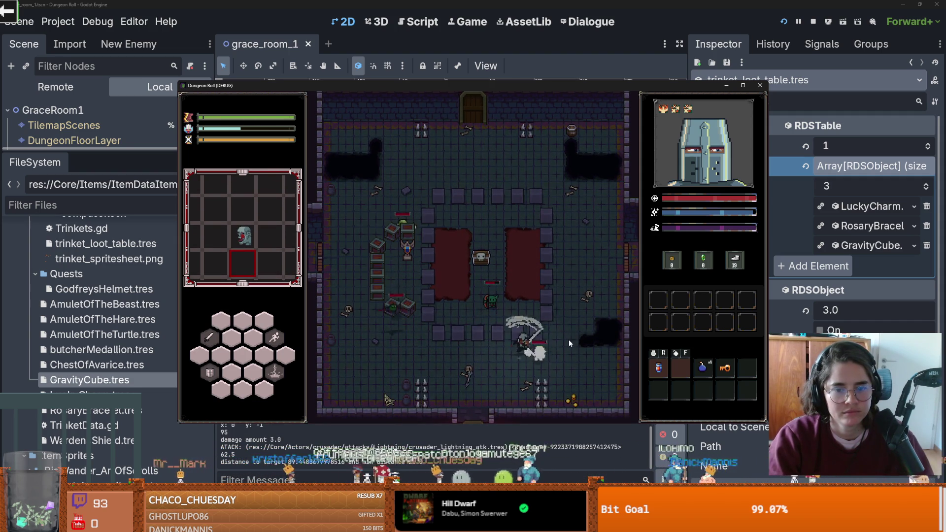
click(562, 343)
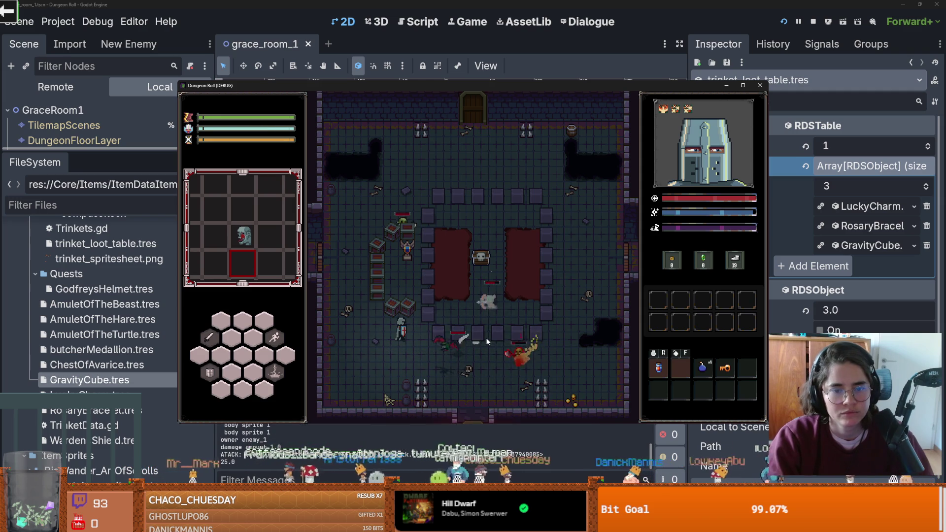
key(a)
click(477, 351)
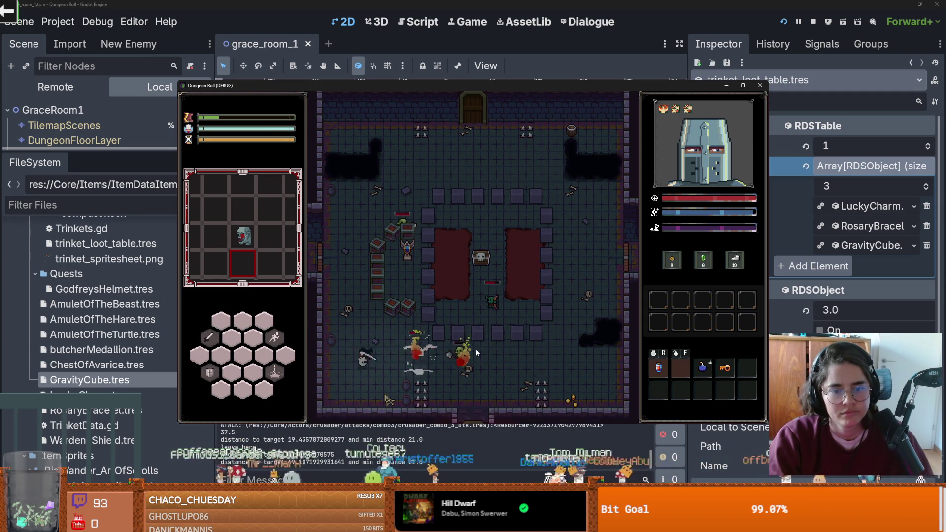
right_click(476, 351)
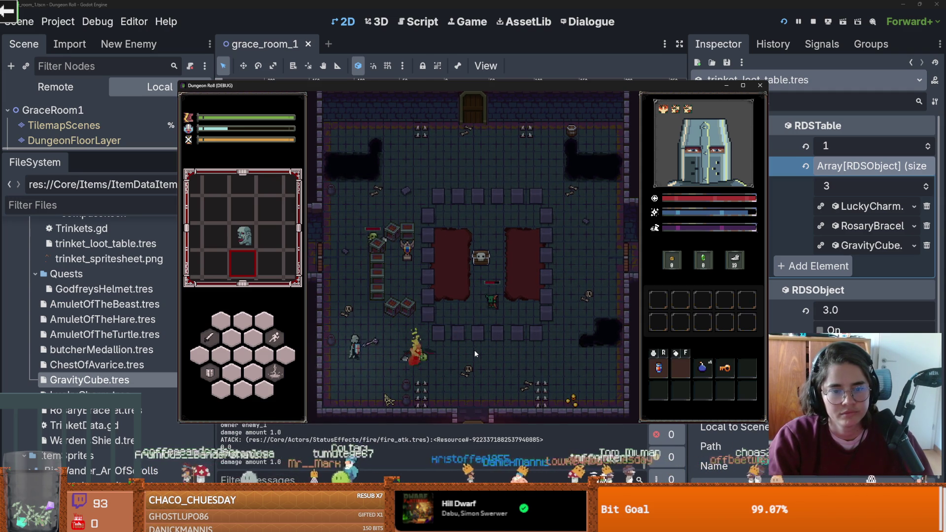
click(475, 353)
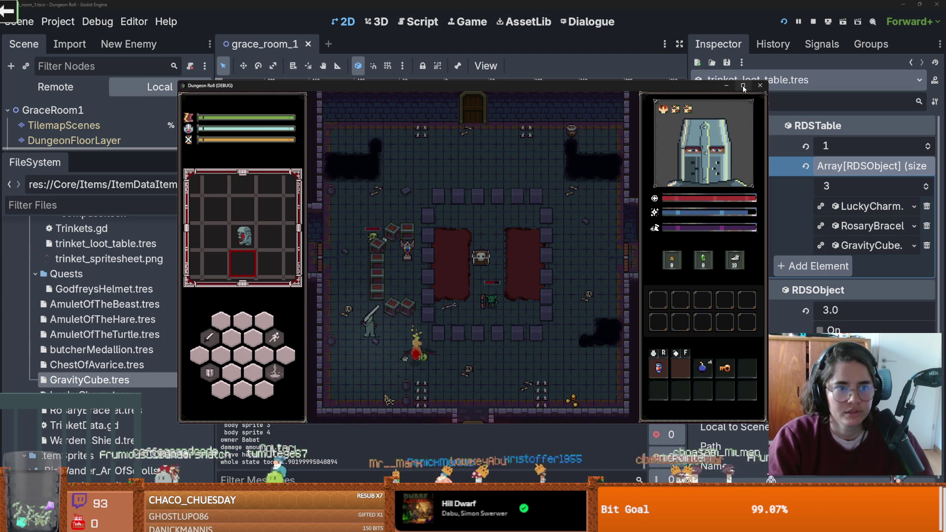
mouse_move(748, 90)
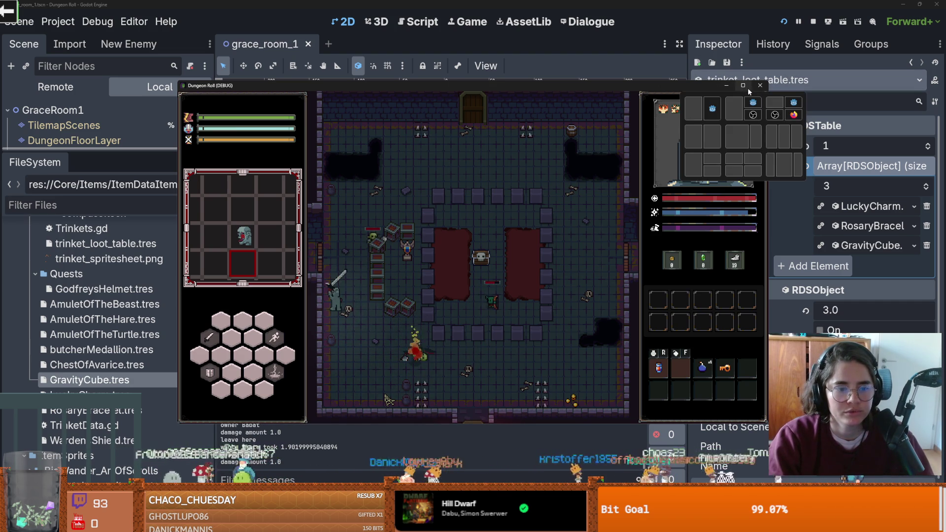
click(758, 87)
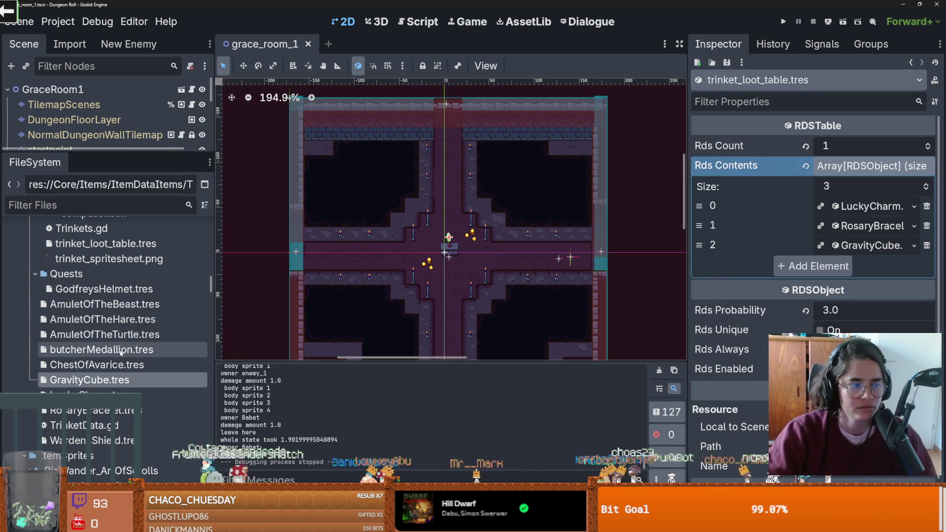
- Filter FileSystem by 'monster' and open monster_roomv1, monster_roomv2 and monster_roomv3
scroll(75, 220, up, 5)
click(76, 204)
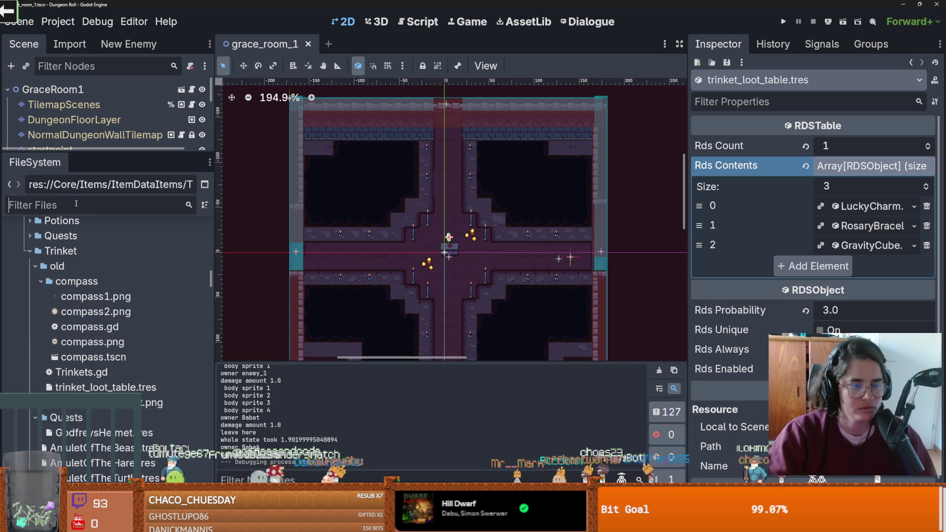
text(monster)
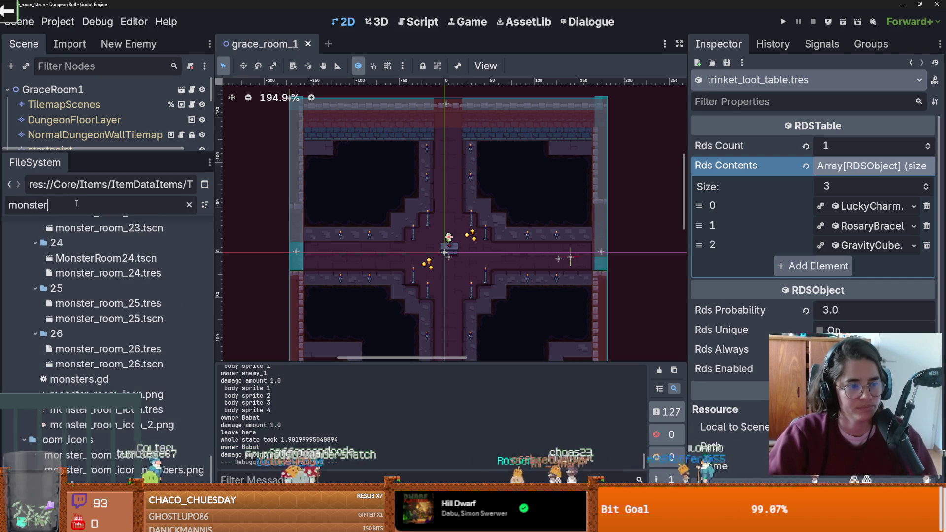
scroll(131, 361, up, 10)
scroll(131, 361, up, 15)
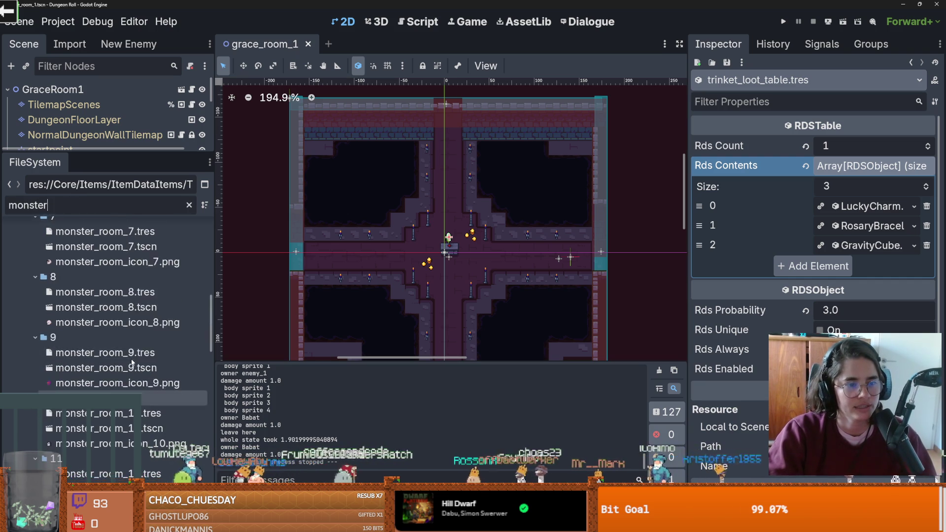
double_click(106, 314)
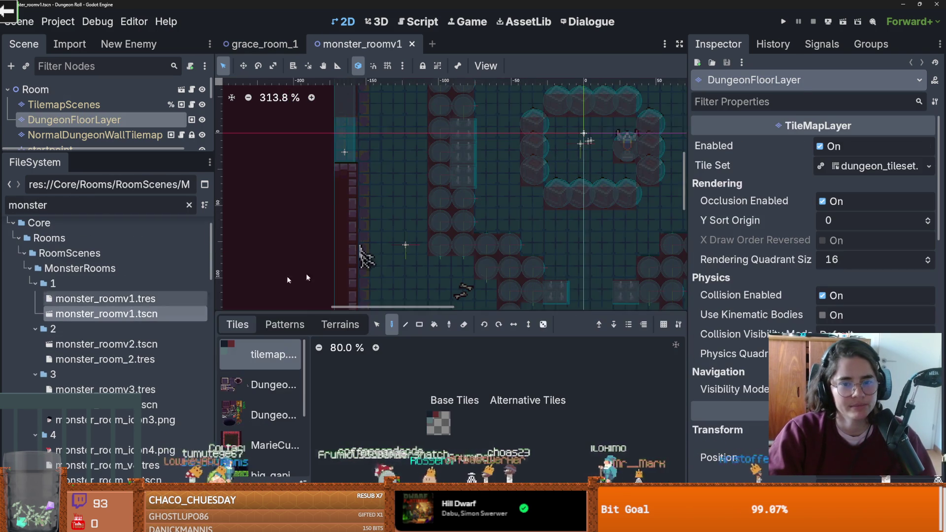
double_click(106, 344)
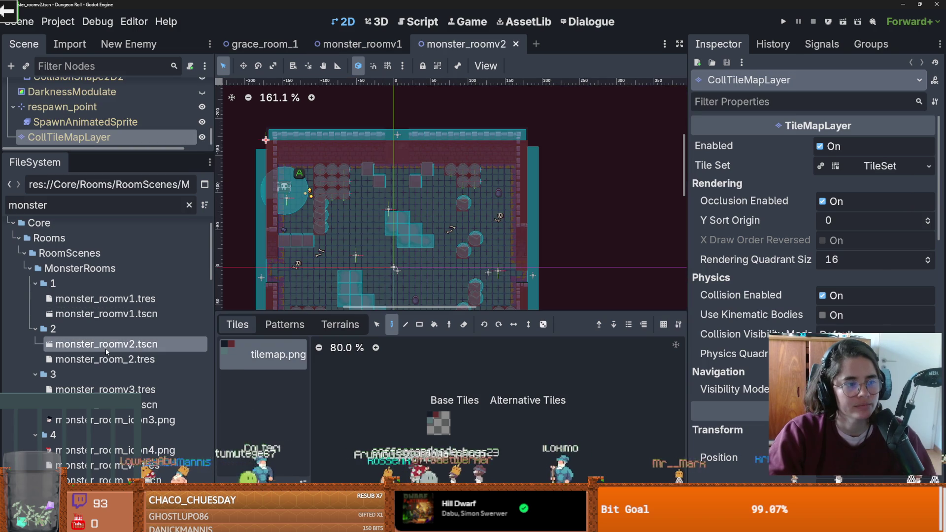
scroll(138, 339, down, 2)
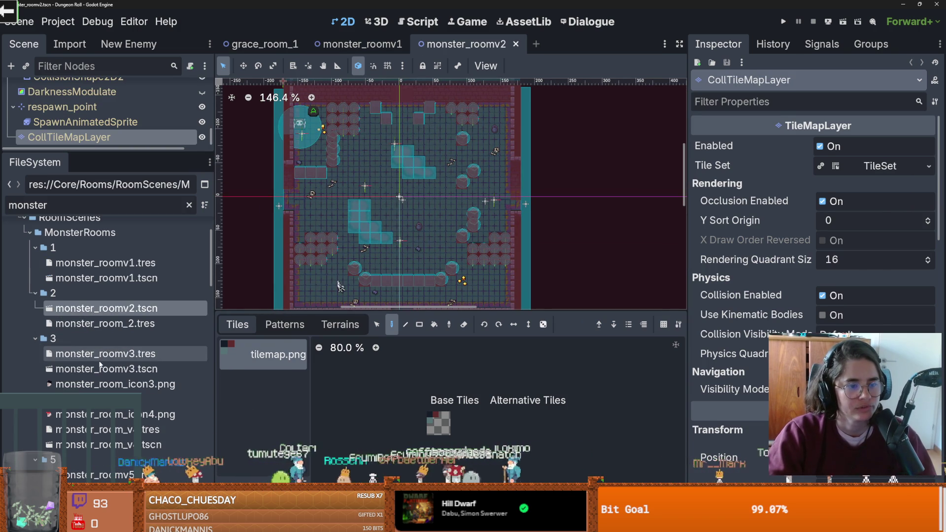
double_click(148, 369)
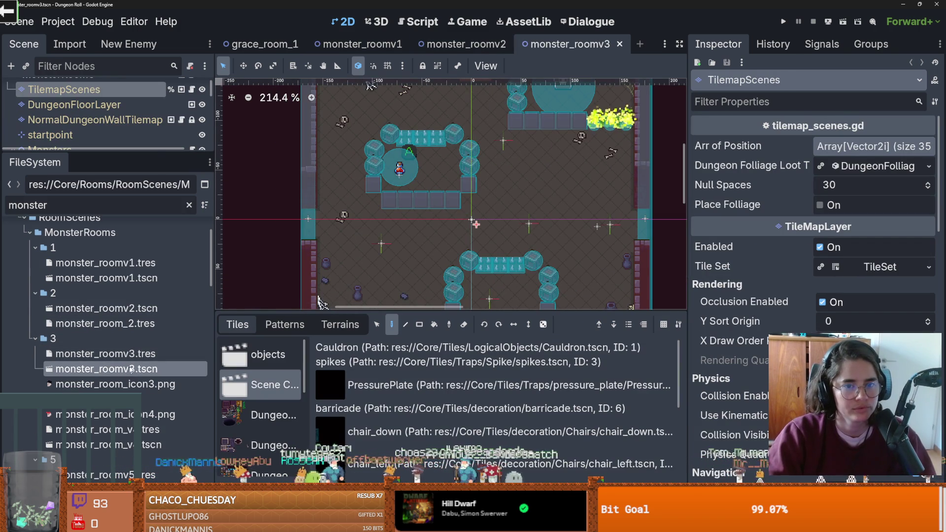
- Expand the scene tree and select CollTileMapLayer to inspect the room's collision tiles
drag(61, 153, 61, 430)
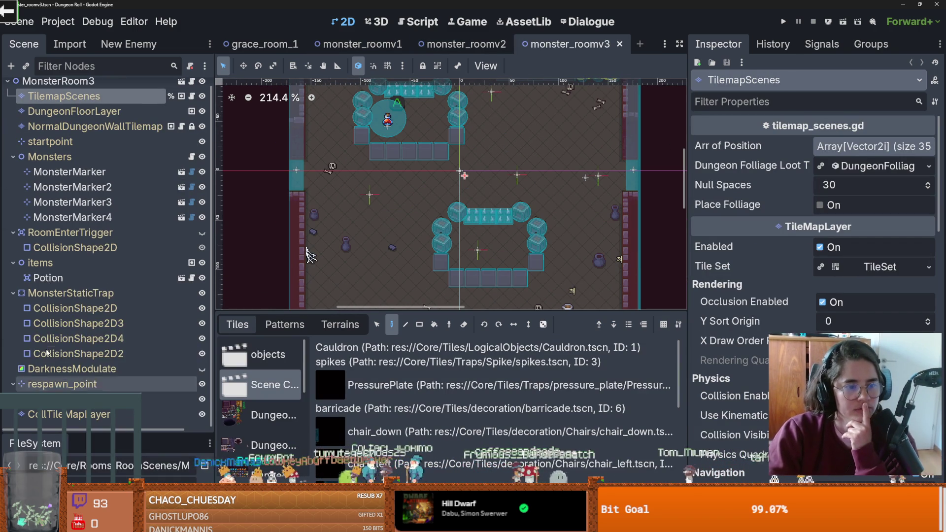
click(69, 414)
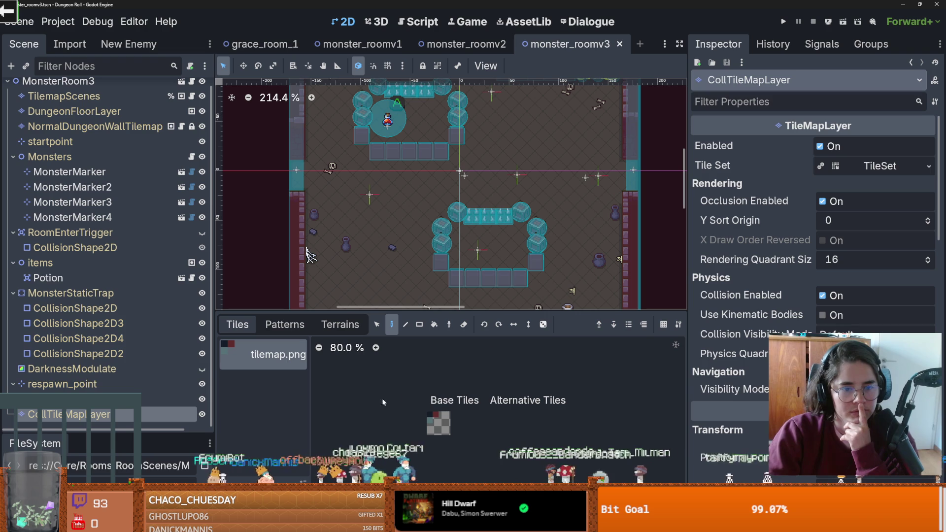
scroll(495, 253, up, 4)
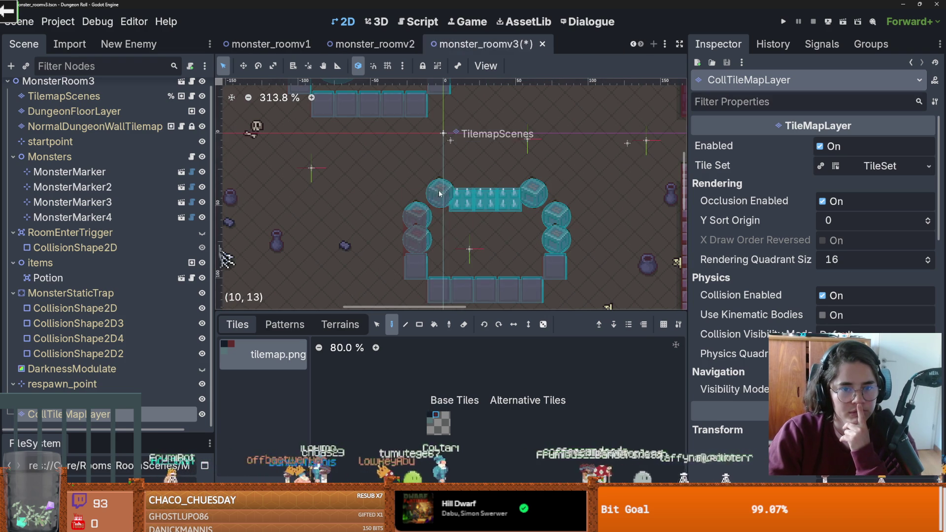
scroll(404, 138, up, 5)
scroll(443, 157, down, 1)
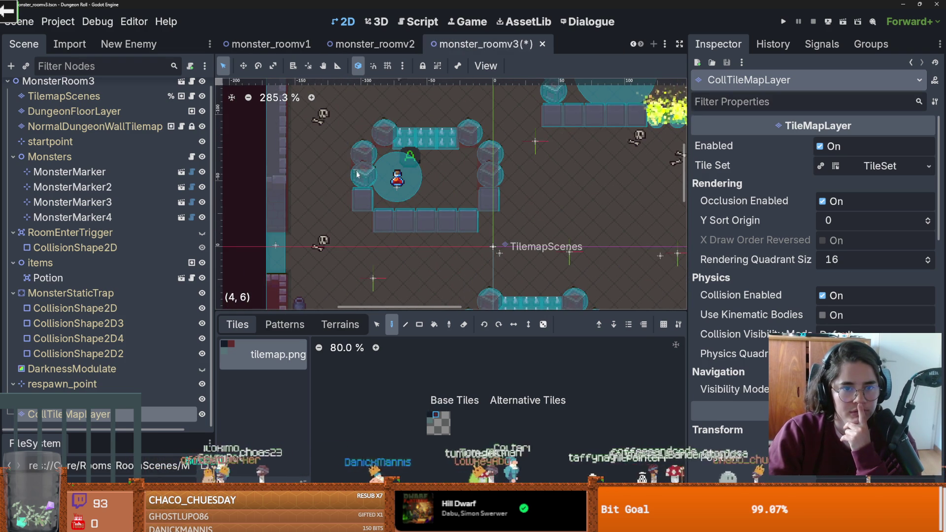
scroll(497, 148, up, 2)
scroll(497, 148, right, 2)
scroll(496, 148, down, 2)
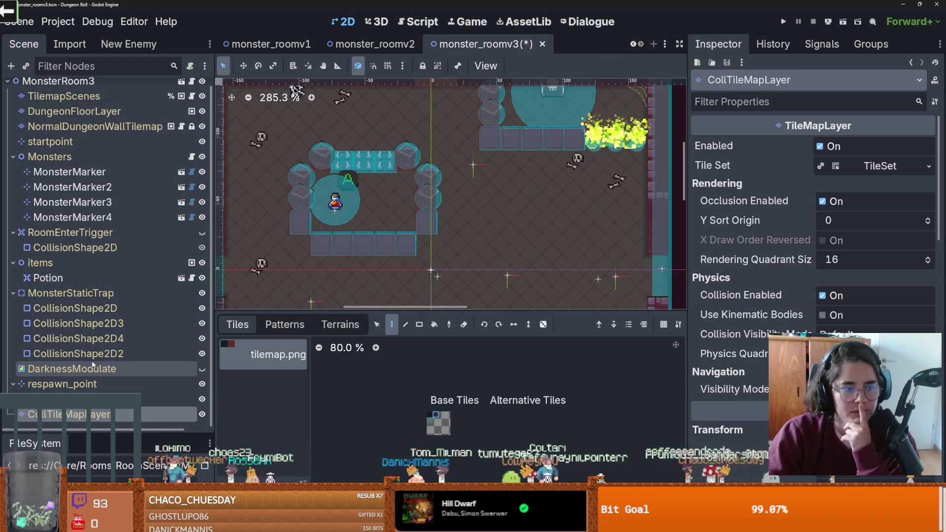
- Open the monster_room_v4 scene from the file list
mouse_move(60, 423)
mouse_down()
mouse_move(96, 432)
mouse_move(95, 411)
mouse_up()
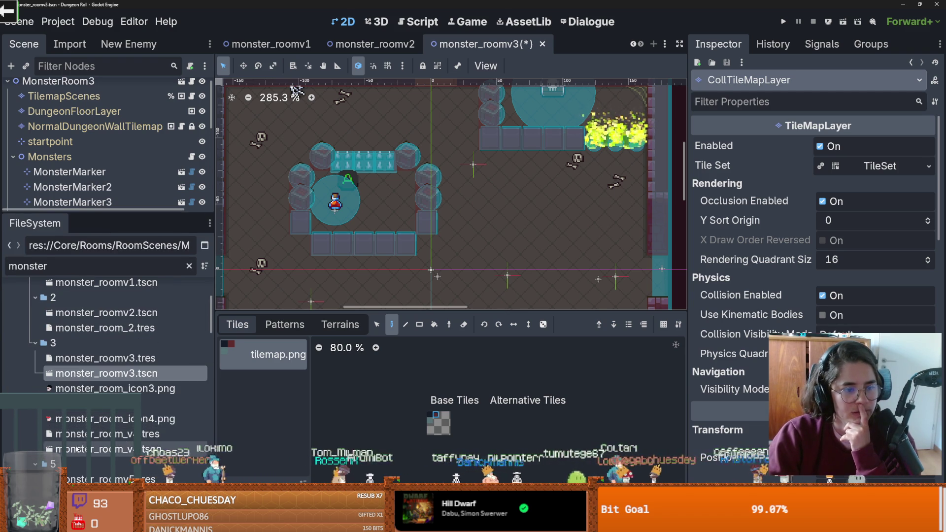
click(118, 434)
double_click(142, 450)
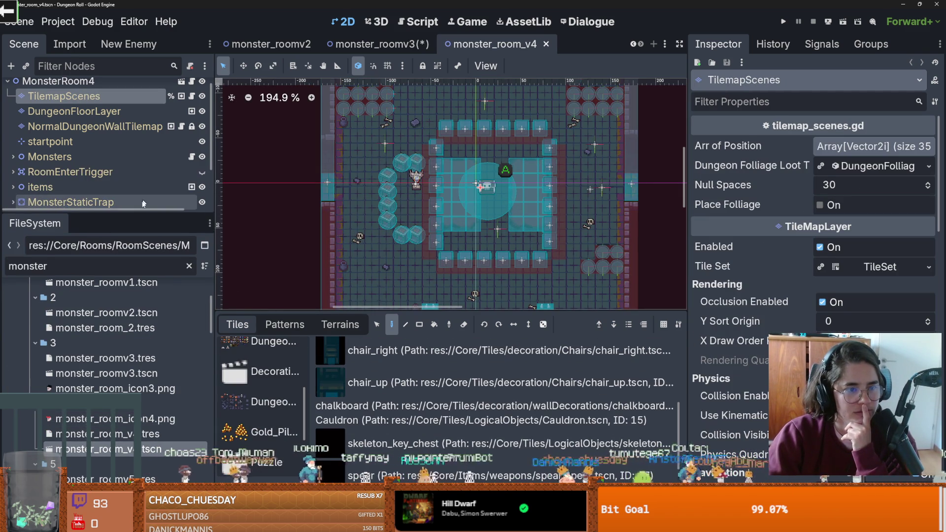
- Edit CollTileMapLayer collision tiles along the left wall and the two short tile columns
drag(109, 215, 119, 435)
click(101, 257)
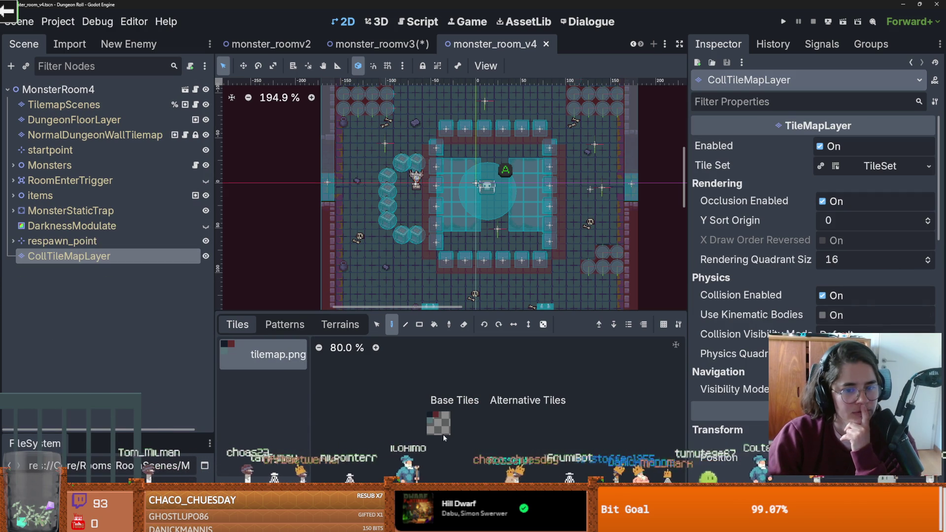
scroll(429, 236, up, 3)
mouse_move(430, 236)
mouse_down()
mouse_move(384, 168)
mouse_move(384, 217)
mouse_up()
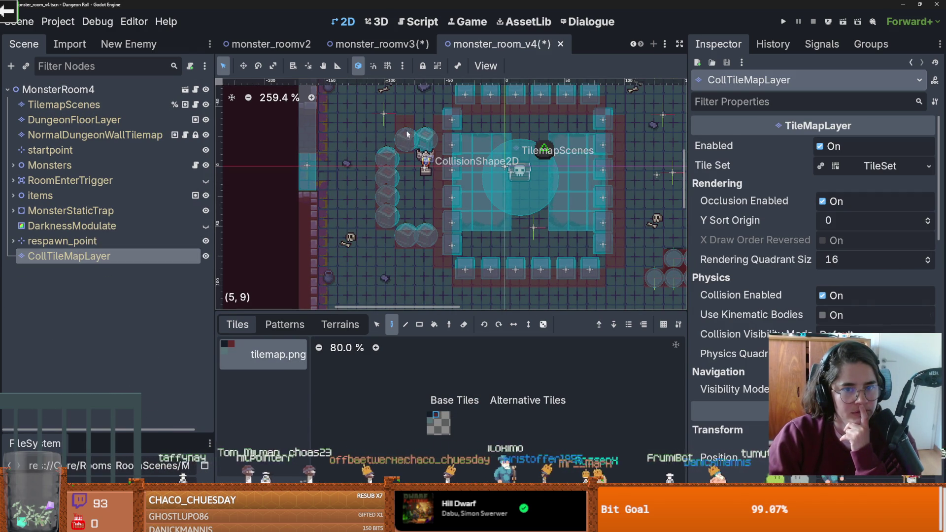
scroll(465, 256, down, 4)
scroll(429, 302, up, 2)
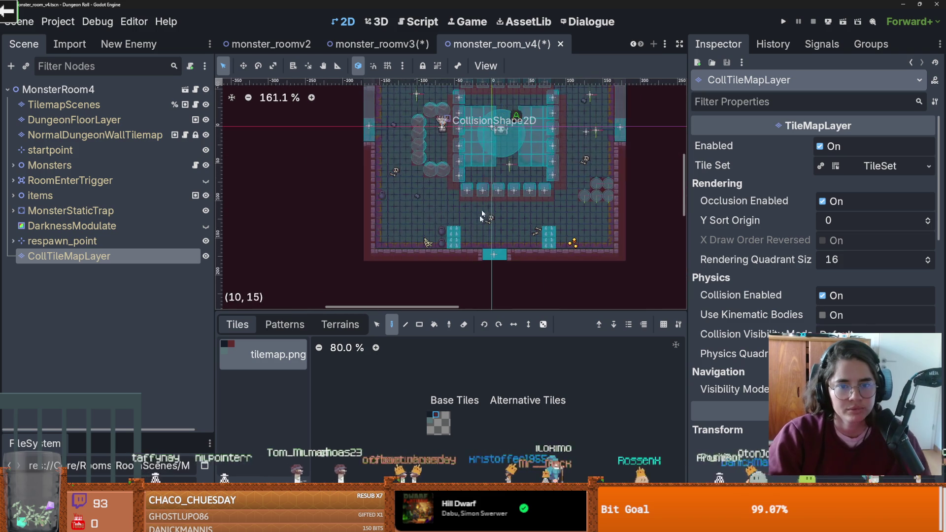
scroll(444, 276, up, 3)
scroll(487, 250, down, 1)
mouse_move(488, 250)
mouse_down()
mouse_move(463, 243)
mouse_move(570, 244)
mouse_move(583, 187)
mouse_up()
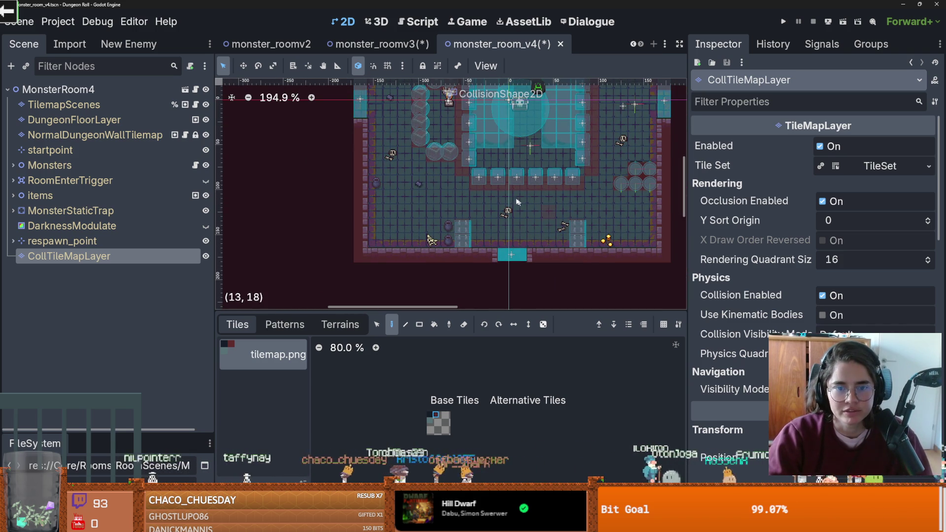
- Save monster_room_v4 and launch a test run
key(ctrl+s)
scroll(513, 244, down, 3)
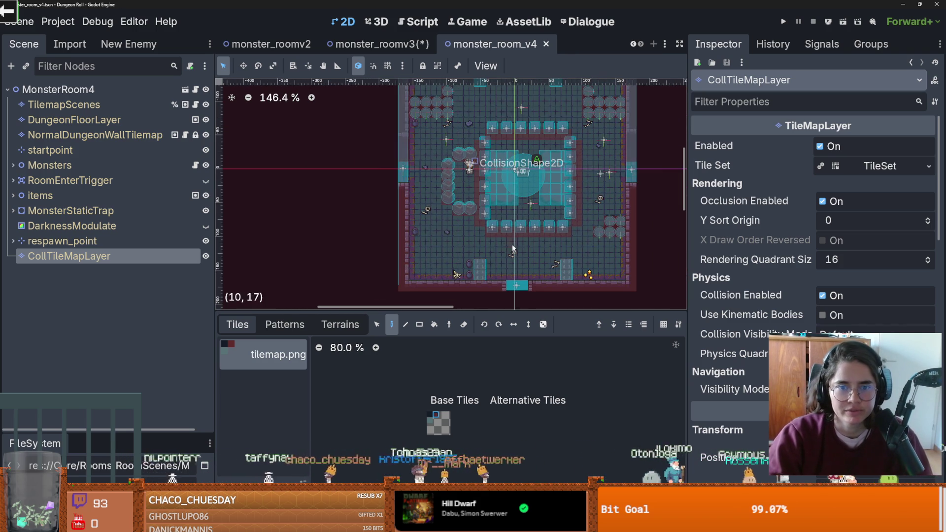
click(784, 19)
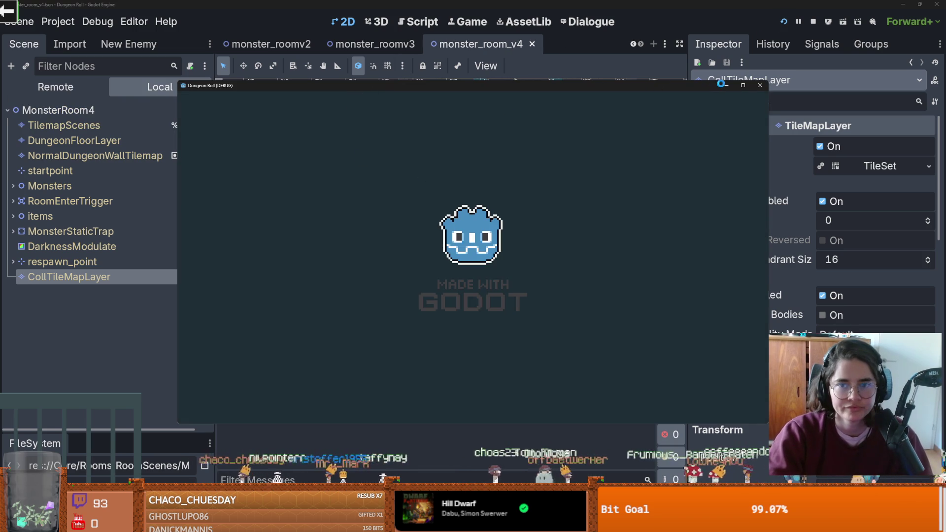
- Play full screen, walking the crusader around the fountain room, then close the game
click(742, 85)
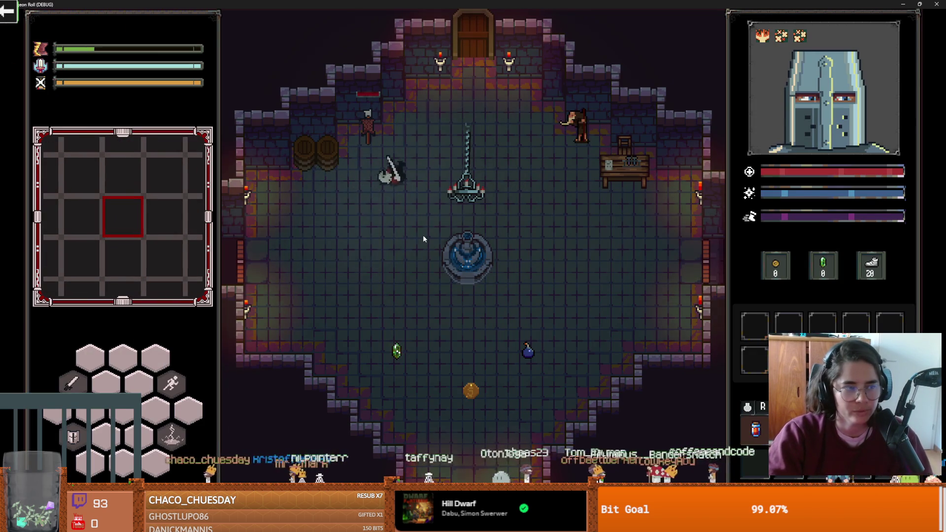
key(w)
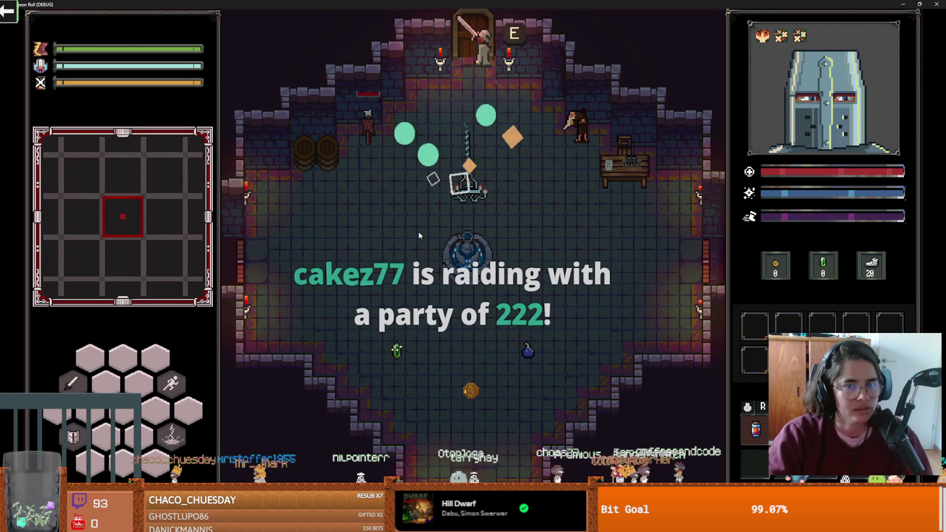
key(s)
key(a)
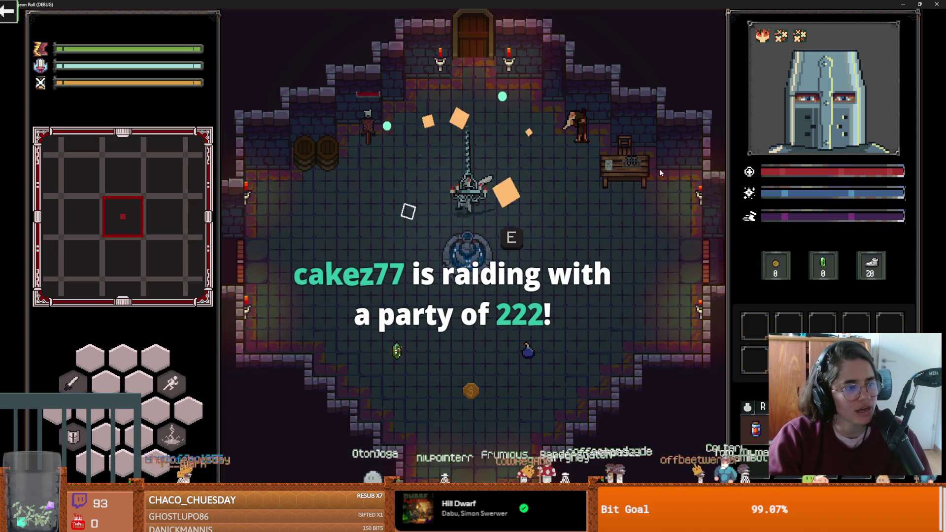
key(s)
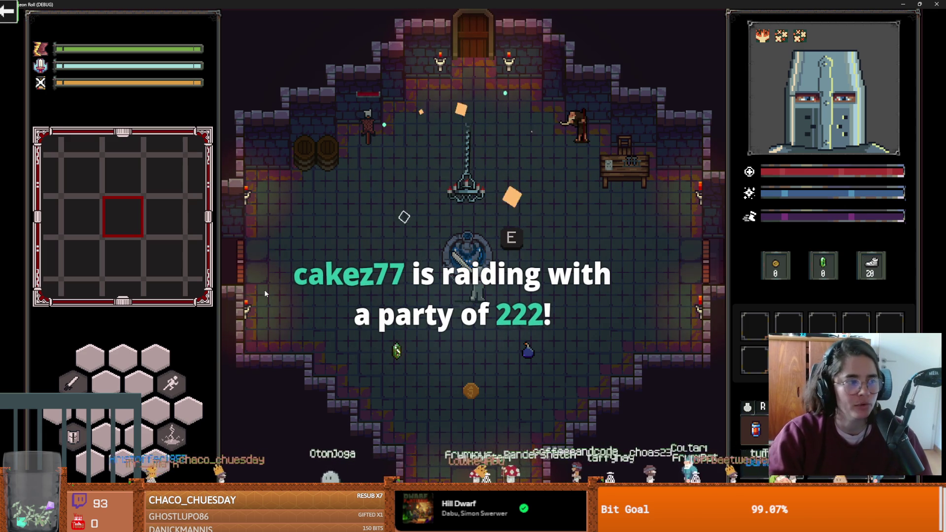
key(d)
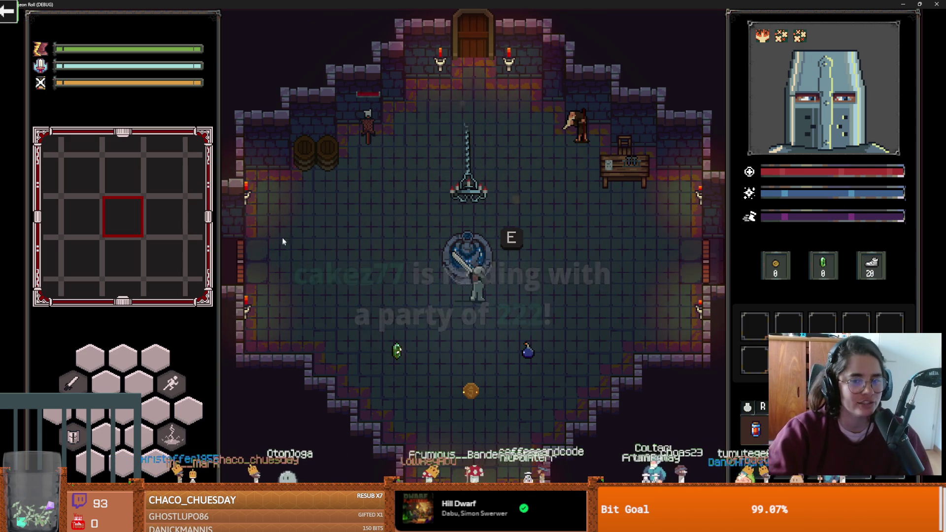
key(w)
key(a)
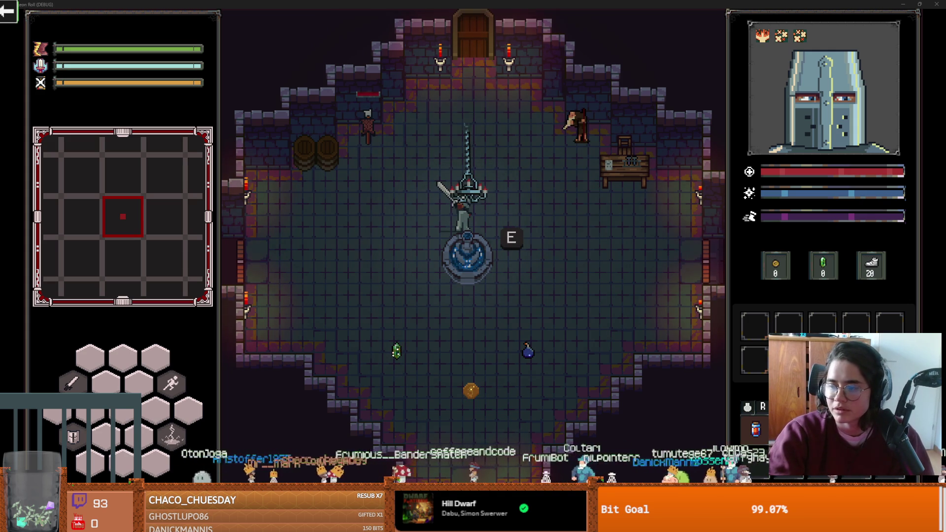
click(936, 4)
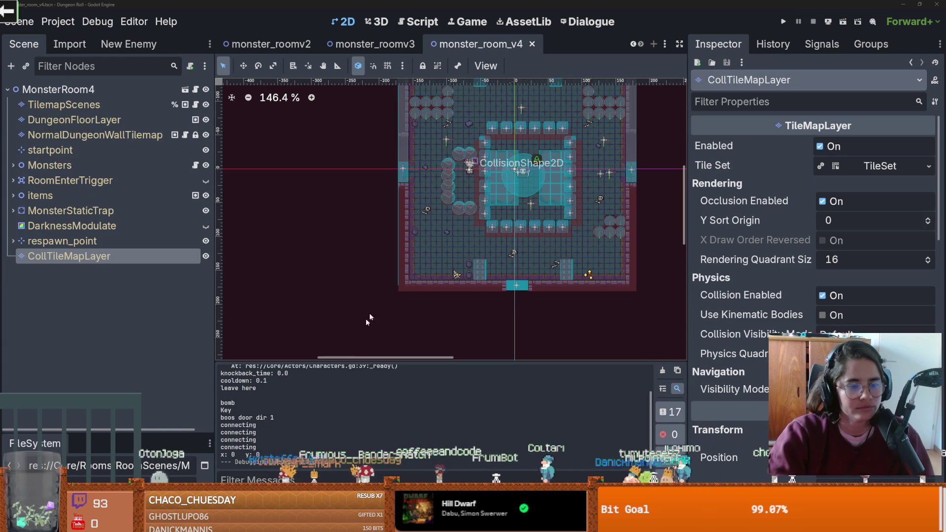
- Rerun the game, talk through Peter The Hermit's dialogue, stop with F8, and switch to Aseprite
click(309, 522)
click(784, 21)
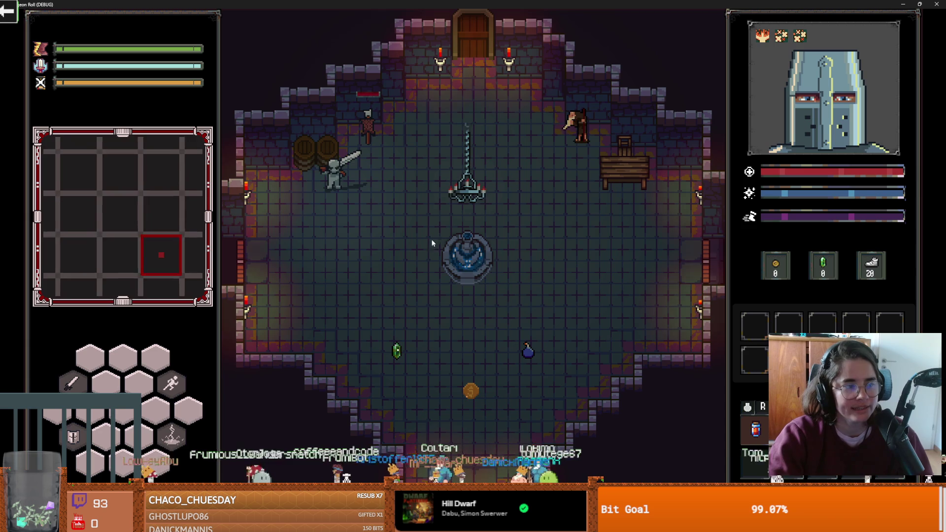
key(d)
key(s)
key(w)
key(d)
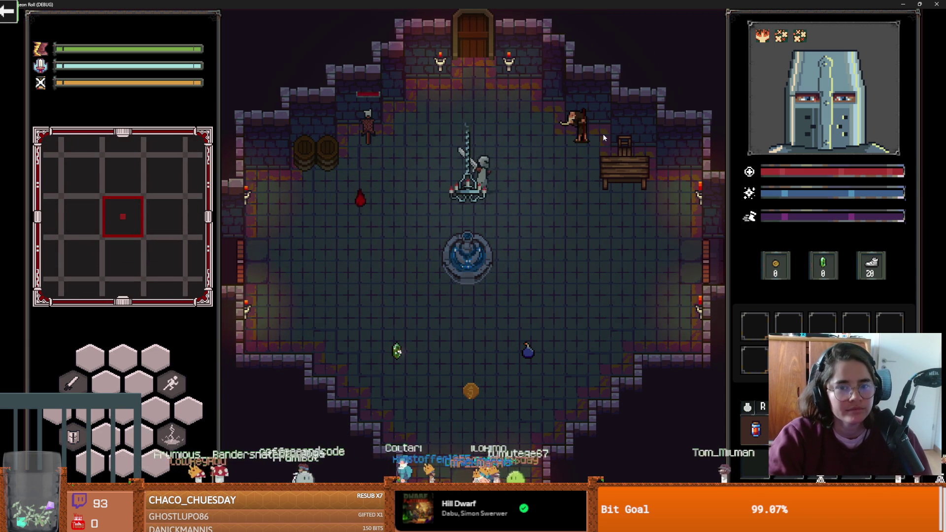
key(e)
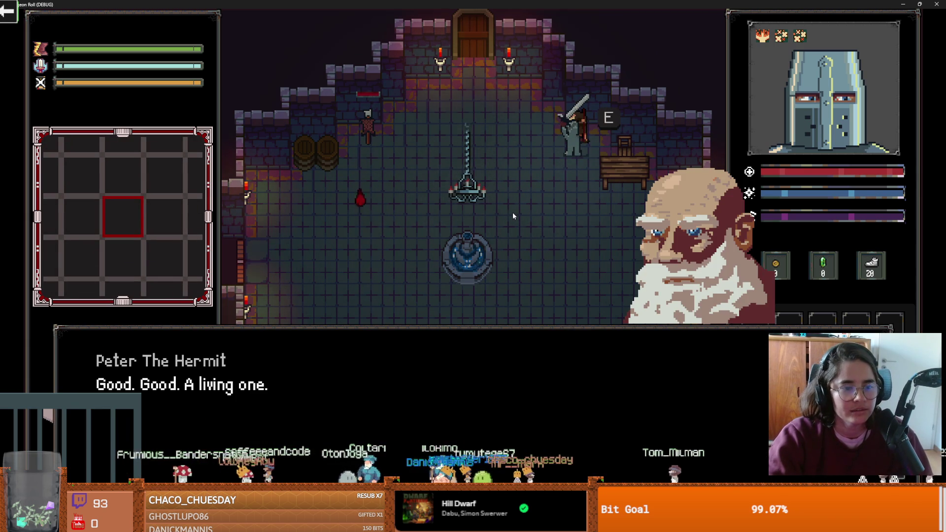
key(e)
key(e)
key(e)
key(e)
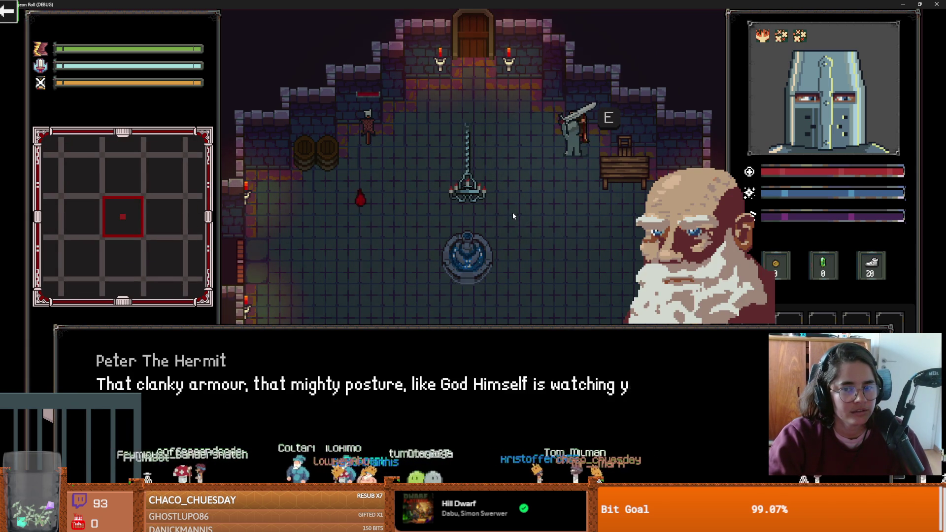
key(e)
key(e)
key(e)
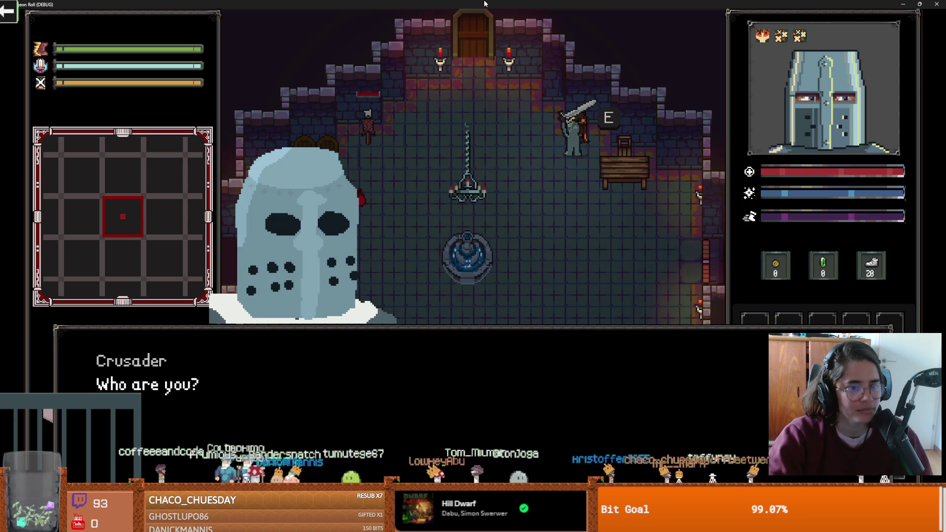
key(F8)
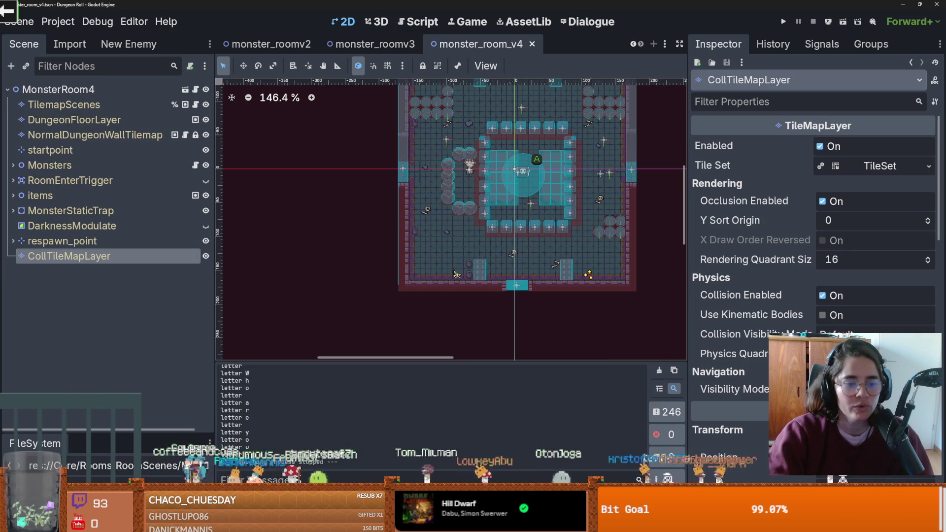
key(alt+Tab)
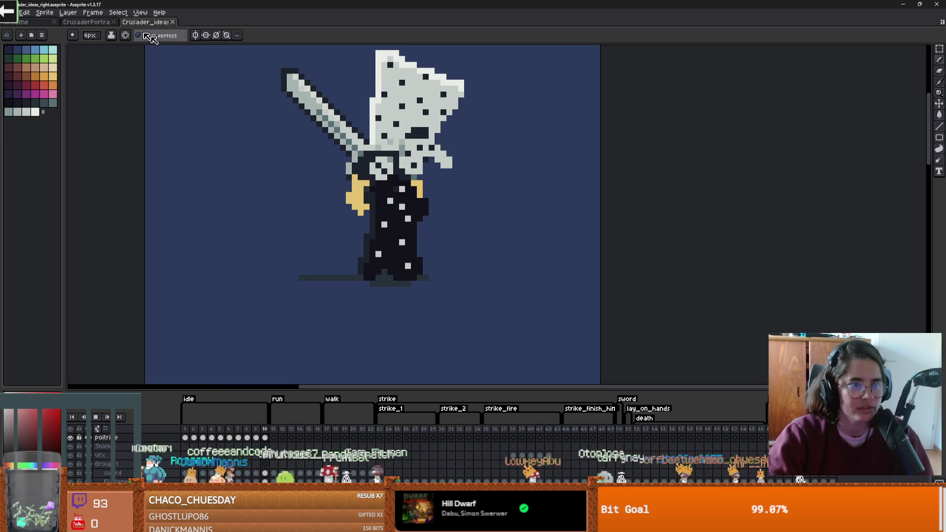
- Open CrusaderPortrait and preview eye frames 3–7: angry, rounded, slanted, tired, large round eyes
click(89, 22)
scroll(462, 233, down, 3)
scroll(462, 233, up, 3)
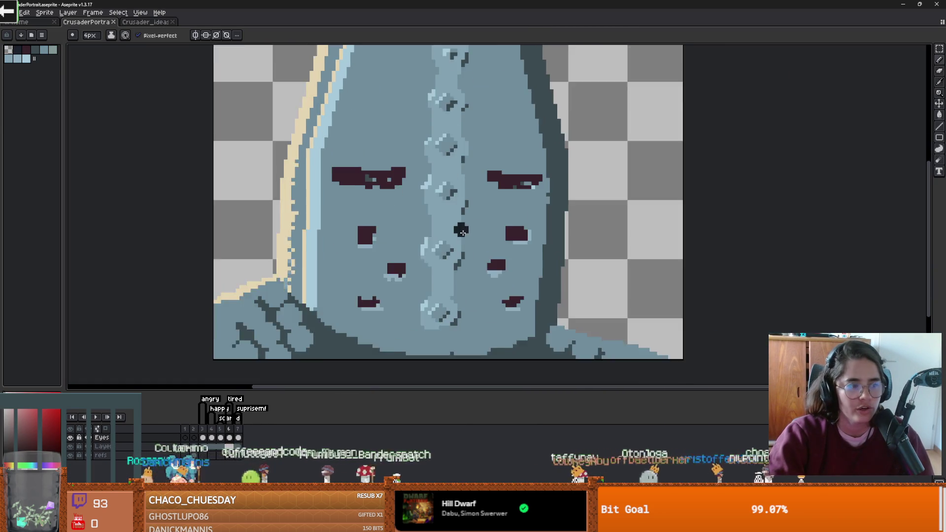
scroll(462, 233, down, 1)
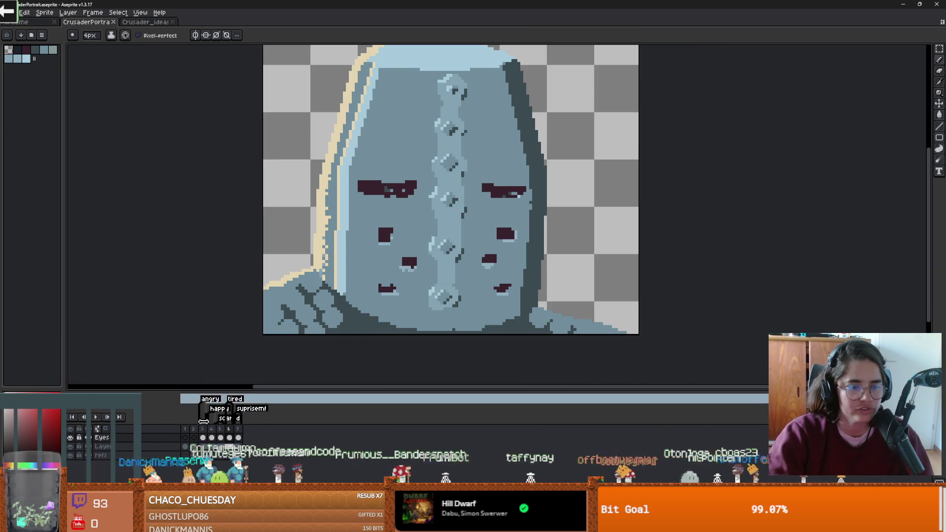
click(204, 430)
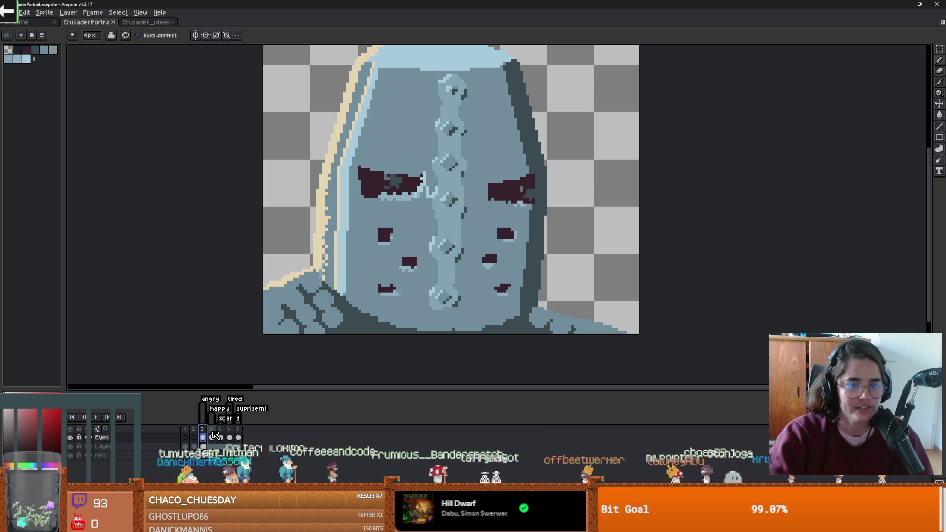
click(213, 433)
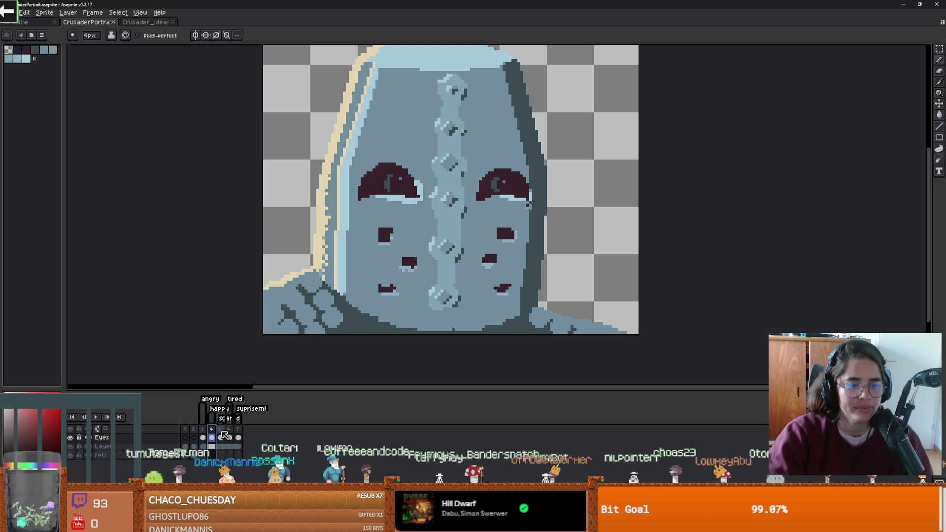
click(223, 433)
click(229, 434)
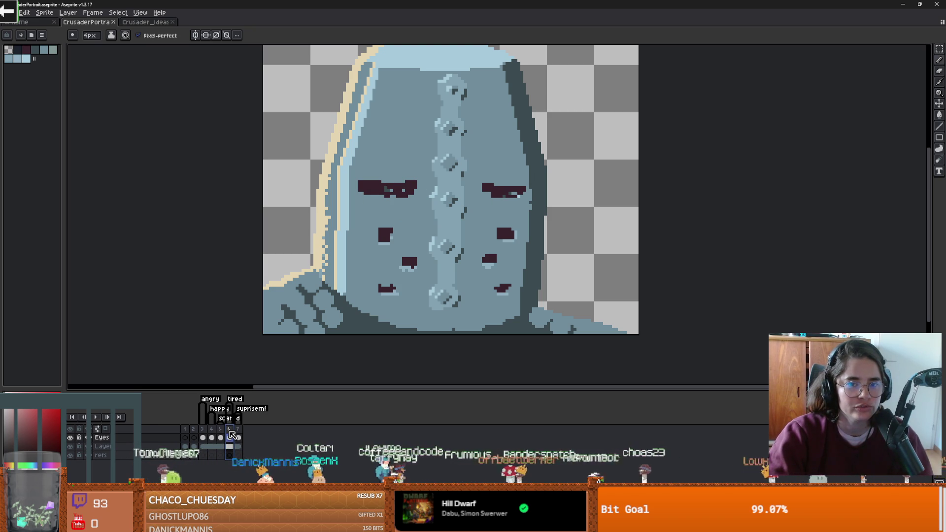
click(239, 437)
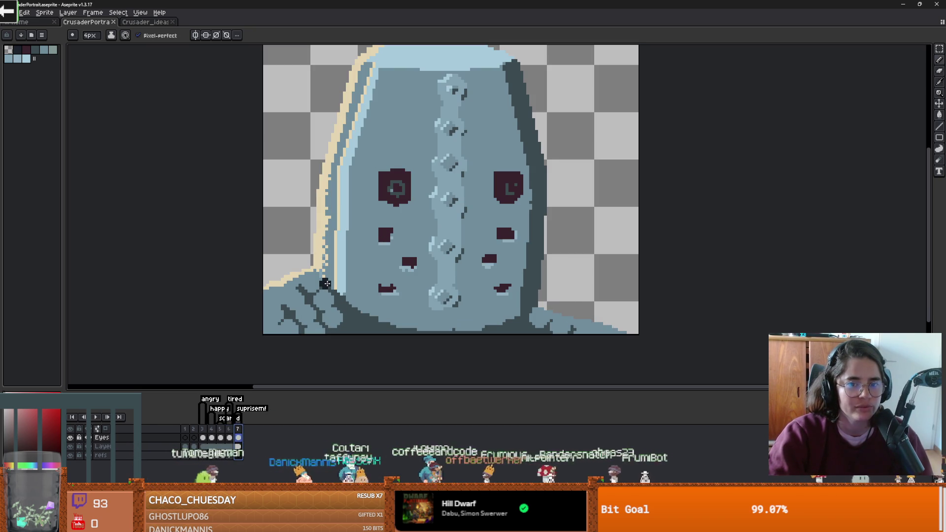
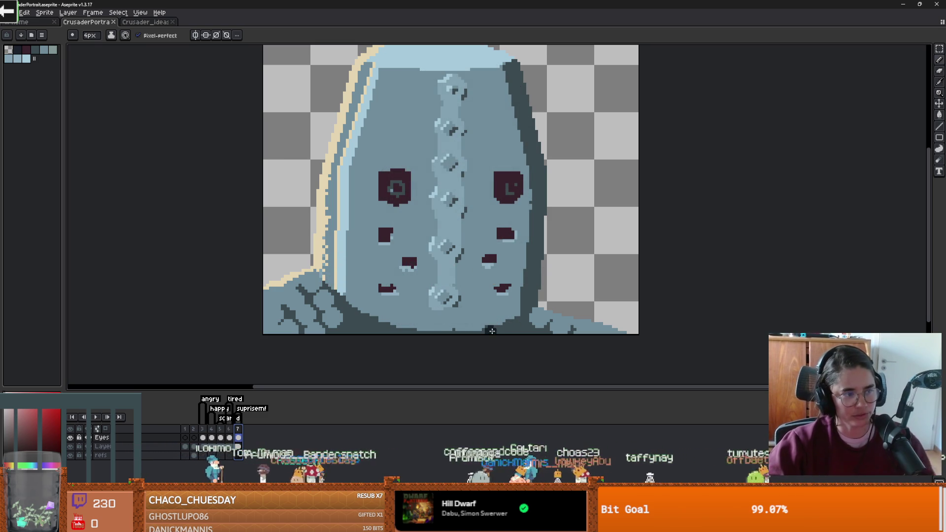
- Paint and undo a test pixel below the crusader's left eye, then switch to the Crusader_ideas sprite
click(402, 209)
key(ctrl+z)
drag(403, 210, 481, 158)
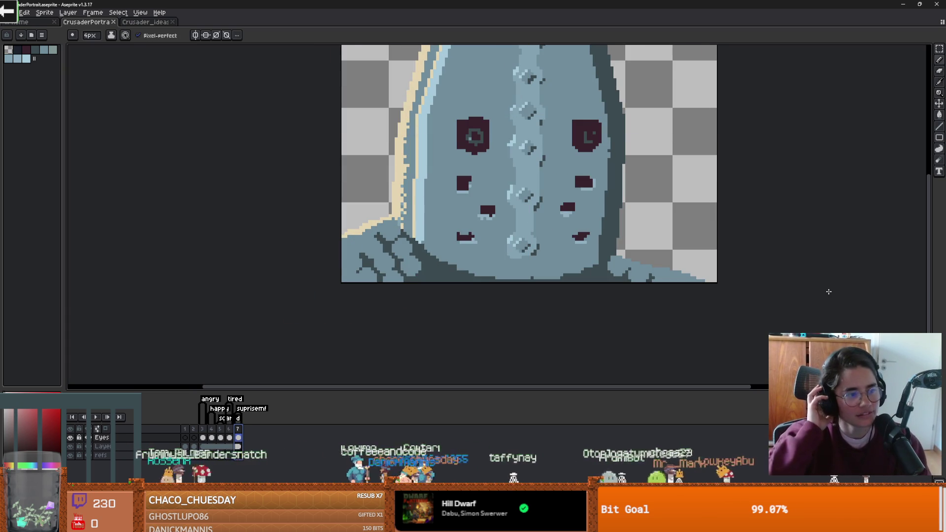
mouse_move(473, 207)
mouse_down()
mouse_move(393, 222)
mouse_move(433, 221)
mouse_up()
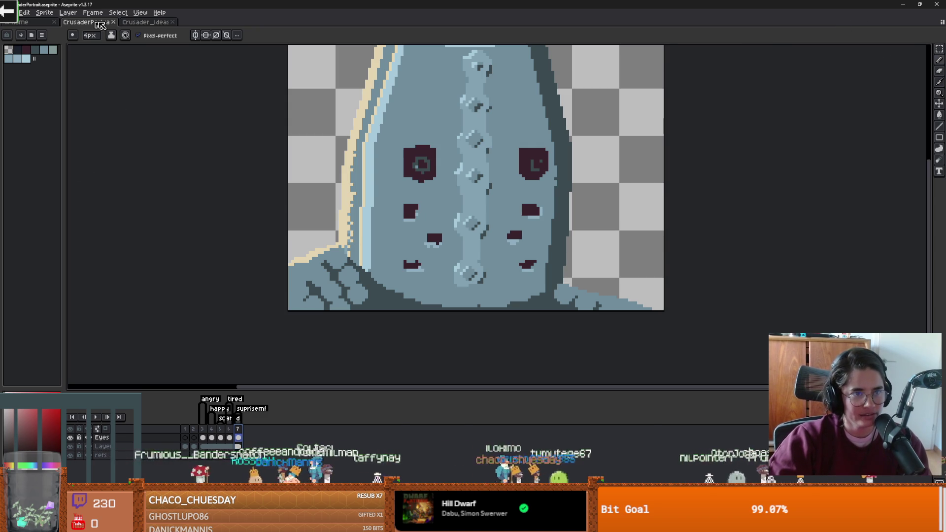
click(144, 22)
scroll(424, 247, down, 1)
- Zoom and pan the crusader sprite, select animation frame 2, and switch to the Godot editor
scroll(424, 247, up, 3)
scroll(424, 247, down, 2)
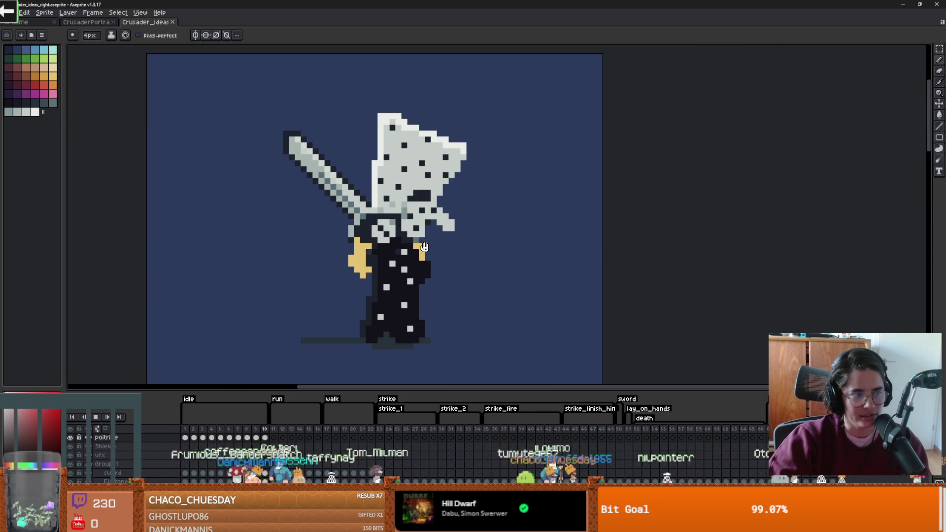
scroll(424, 246, up, 2)
scroll(424, 254, down, 2)
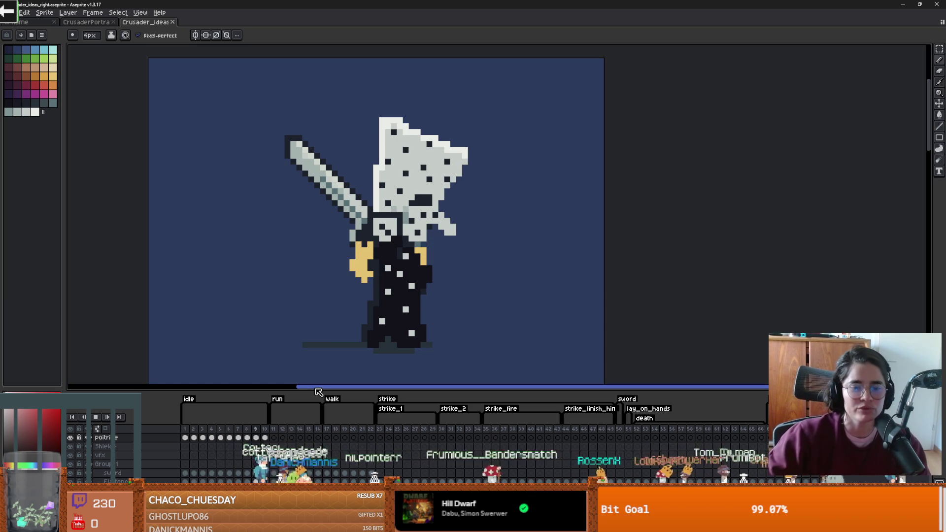
drag(365, 256, 427, 247)
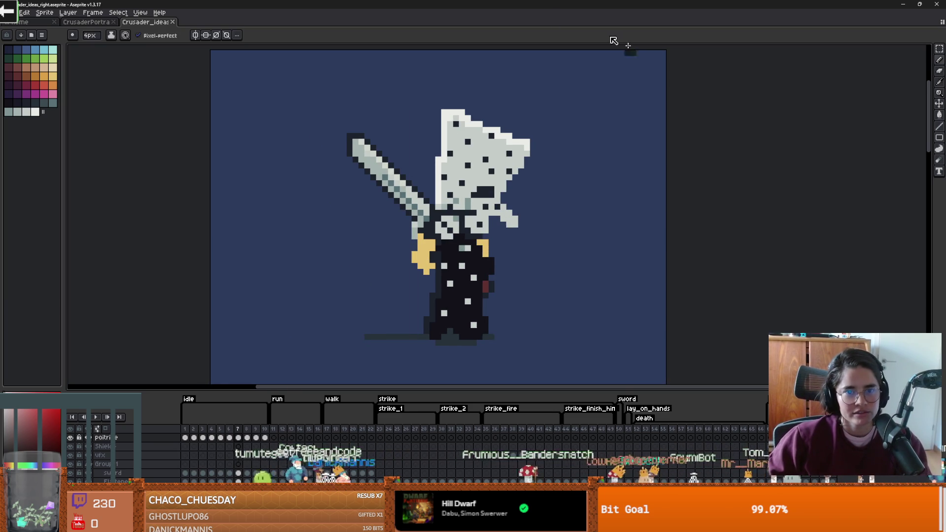
scroll(454, 288, down, 2)
scroll(457, 287, up, 1)
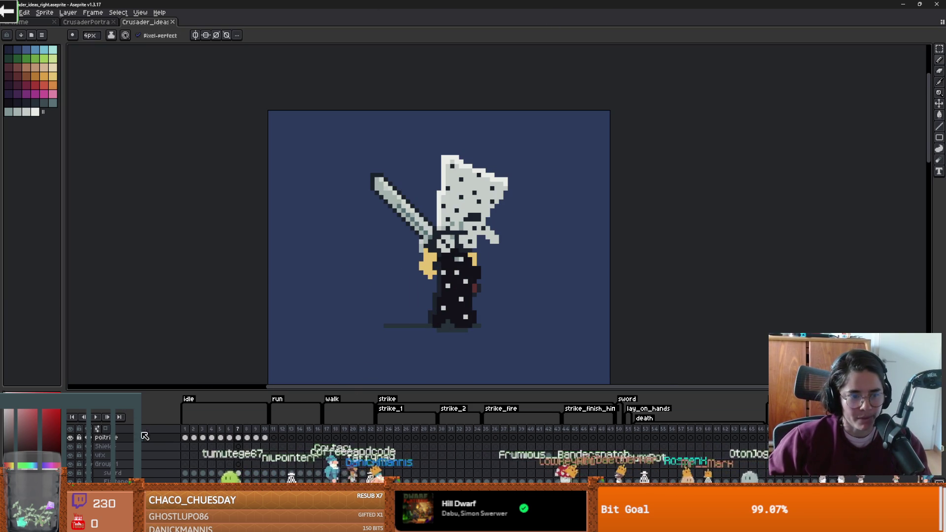
click(196, 437)
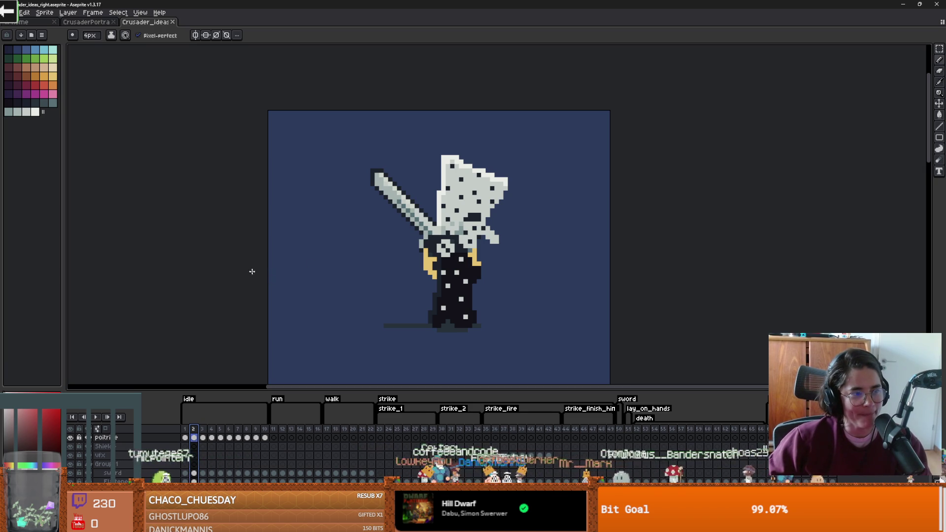
key(alt+Tab)
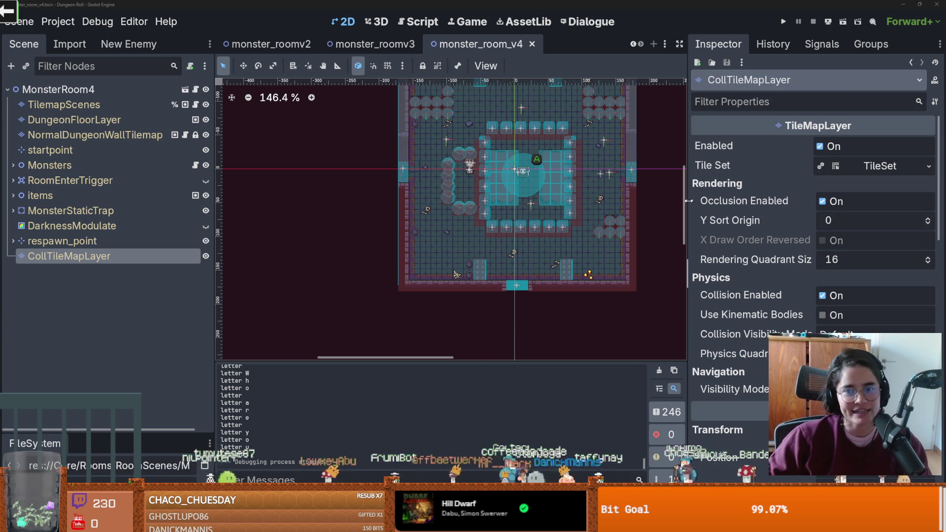
- Narrow the inspector and scene tree docks to widen the room view, then run the project
drag(689, 200, 782, 237)
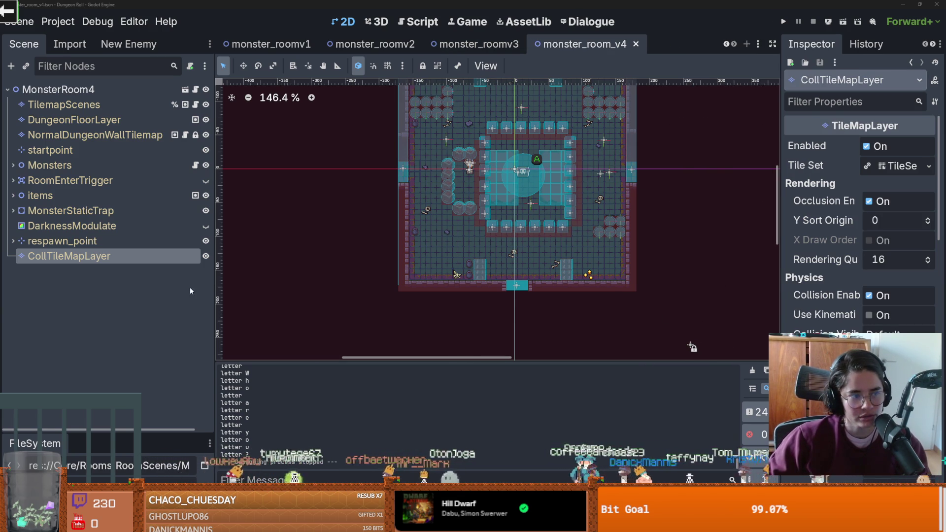
drag(213, 278, 127, 278)
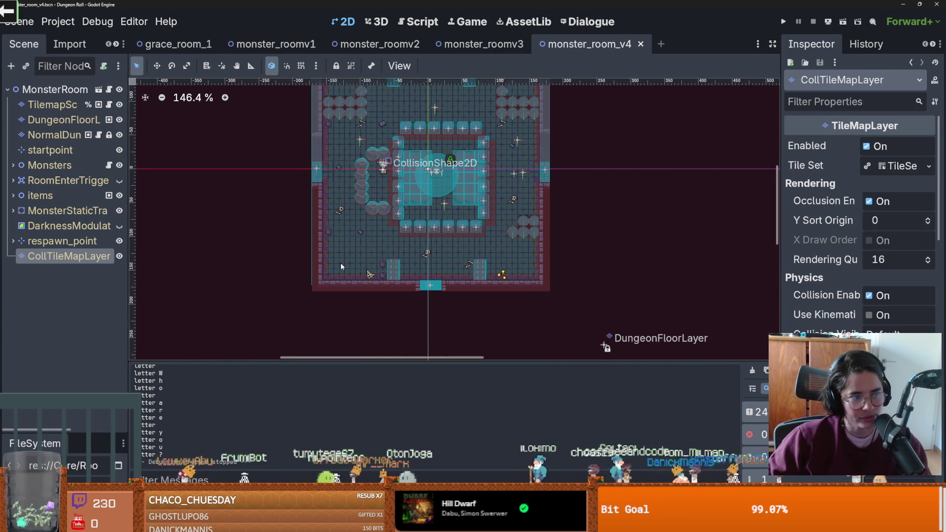
click(783, 22)
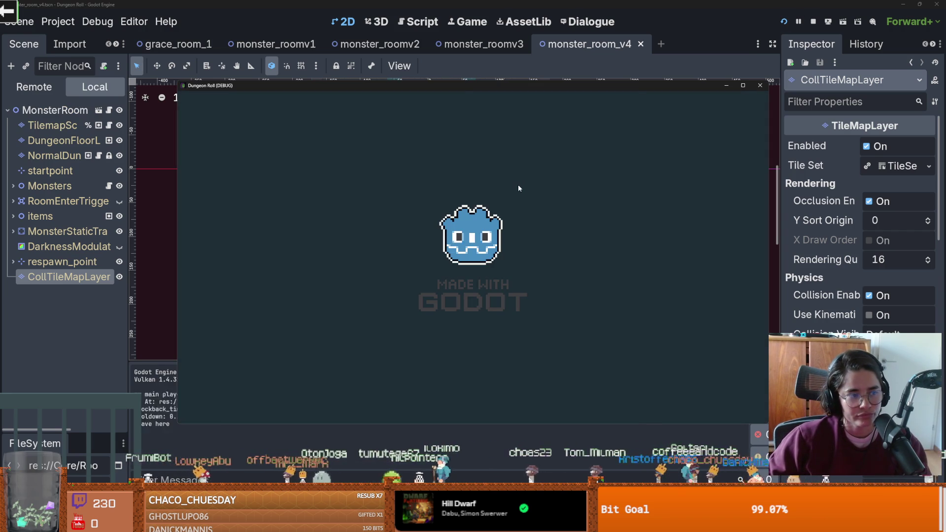
- Walk the knight around the room, picking up the coin on the floor
key(s)
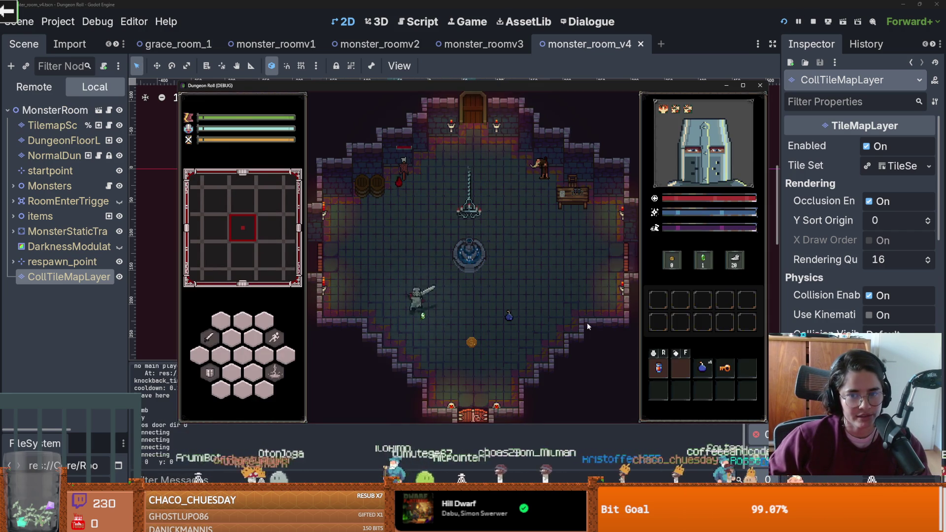
key(d)
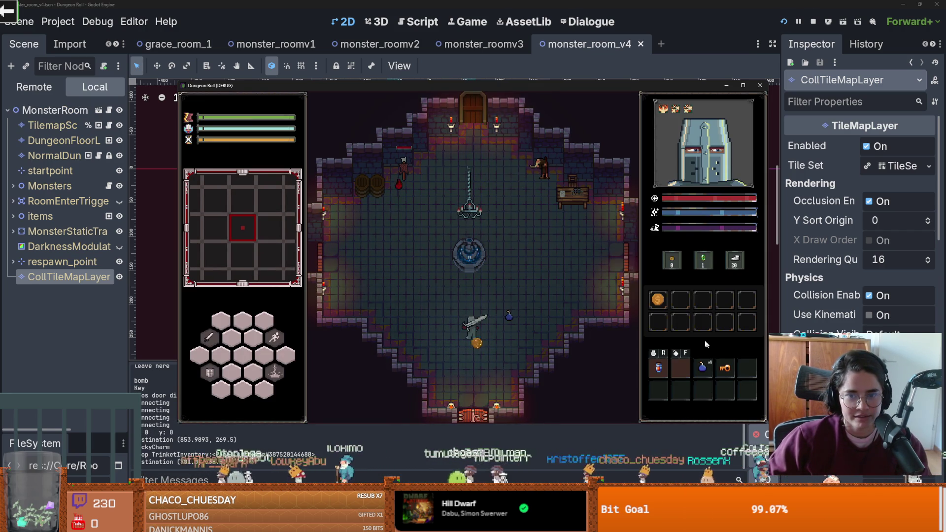
key(d)
key(w)
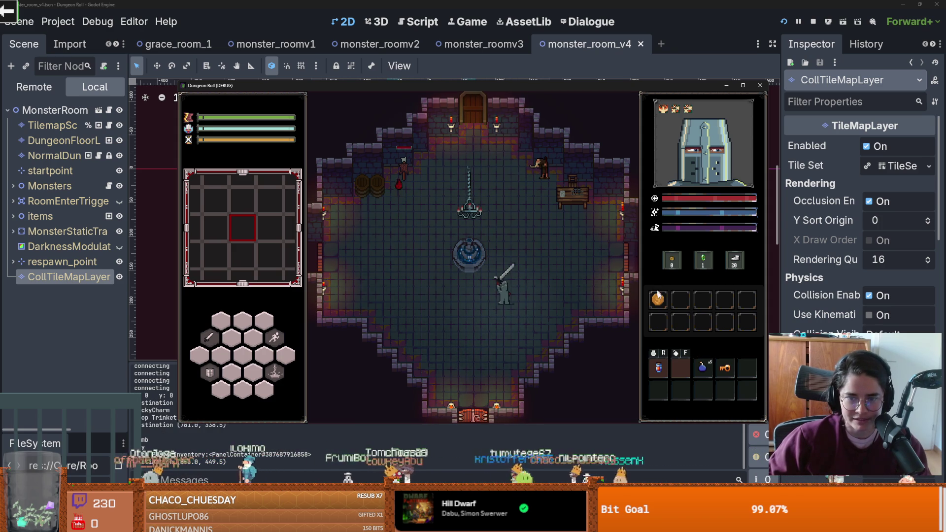
key(w)
key(s)
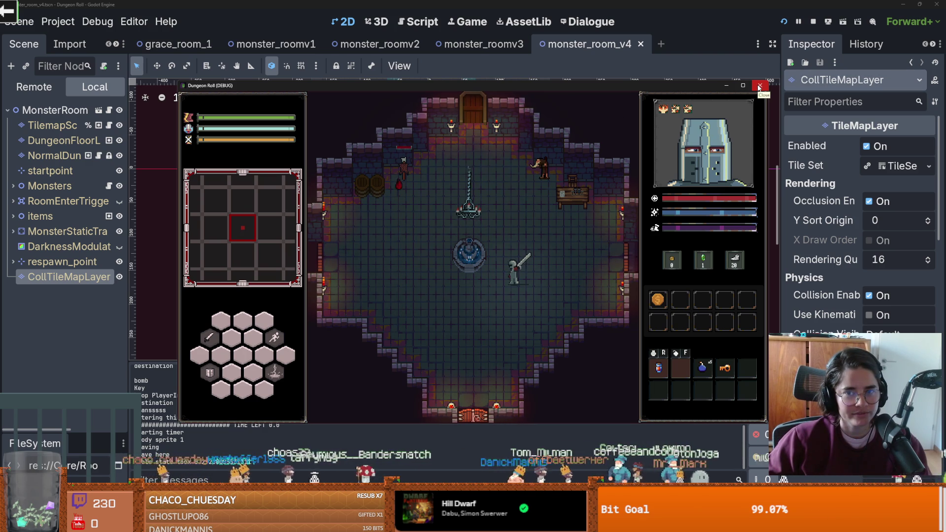
- Close the running game window and save the scene with Ctrl+S
click(759, 87)
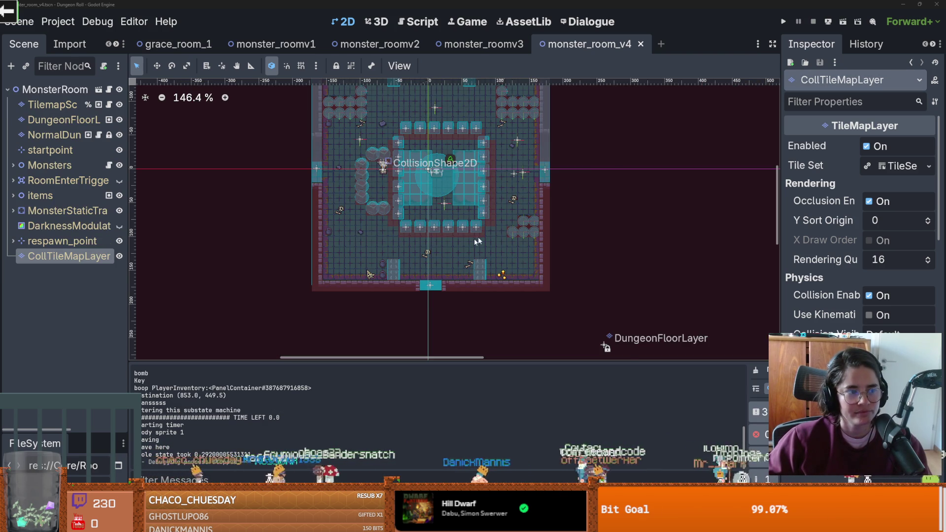
scroll(478, 255, up, 1)
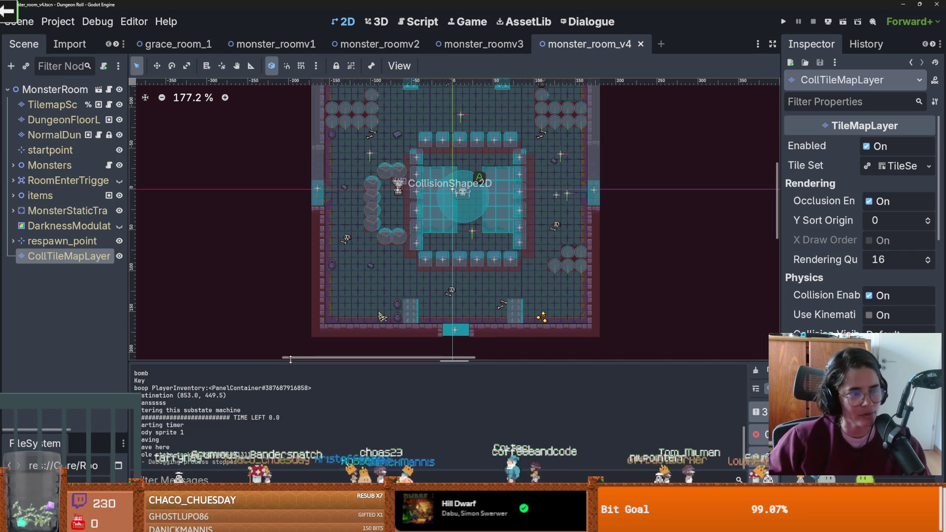
key(ctrl+s)
scroll(382, 289, up, 1)
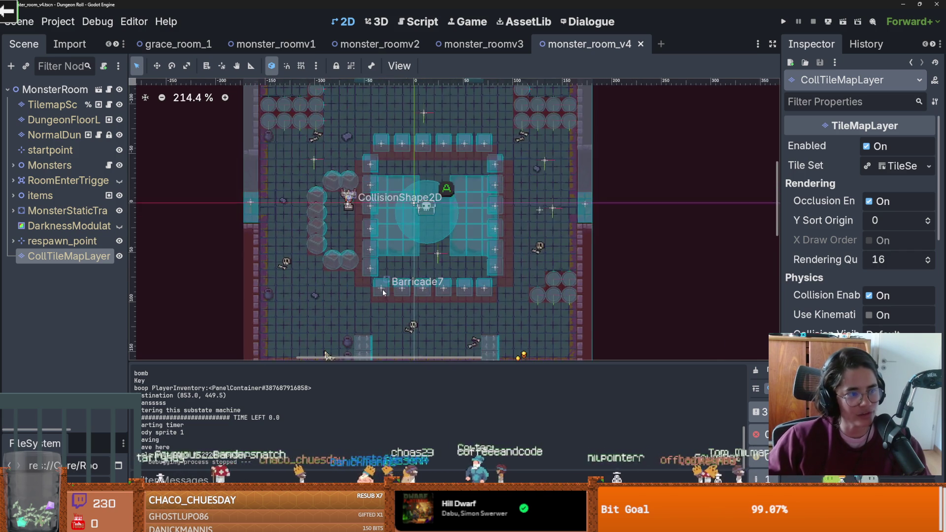
scroll(393, 289, down, 1)
scroll(322, 291, up, 1)
scroll(351, 258, down, 1)
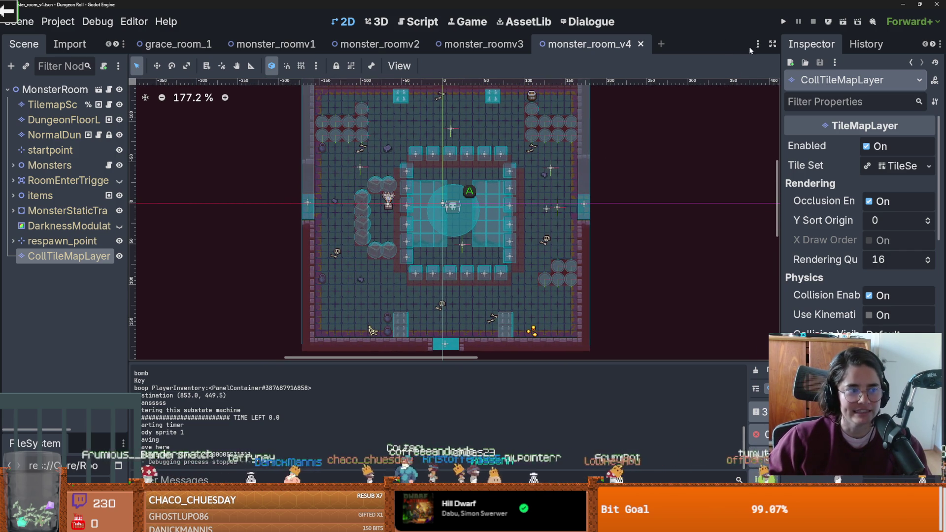
- Rerun the game, walk the knight toward the top door, and close it again
click(784, 22)
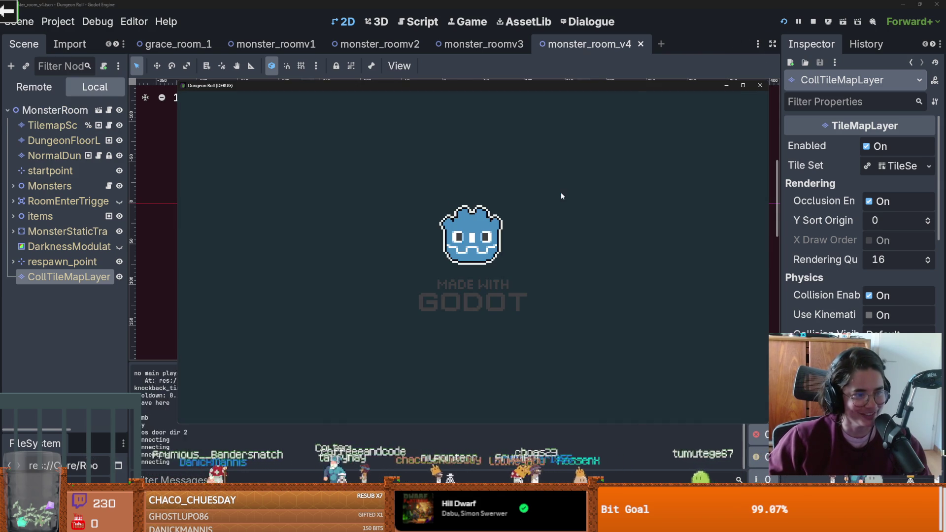
key(w)
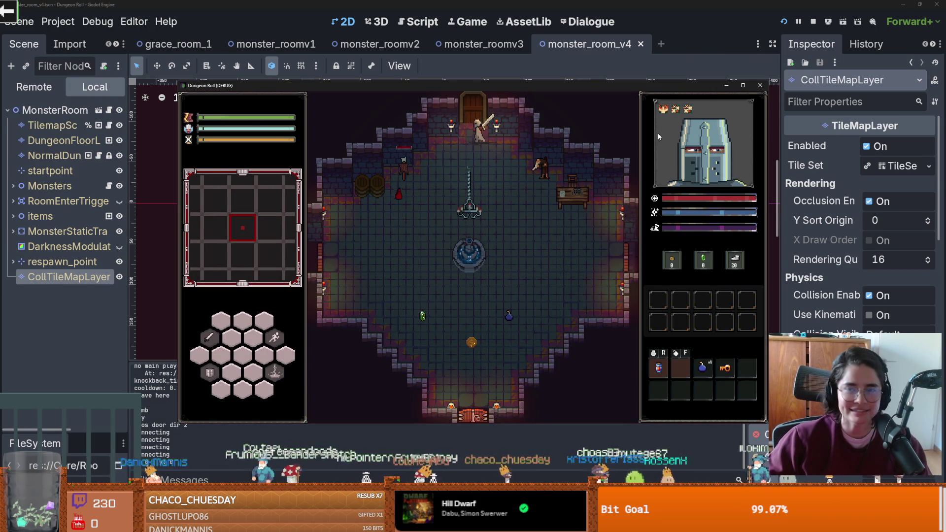
click(758, 87)
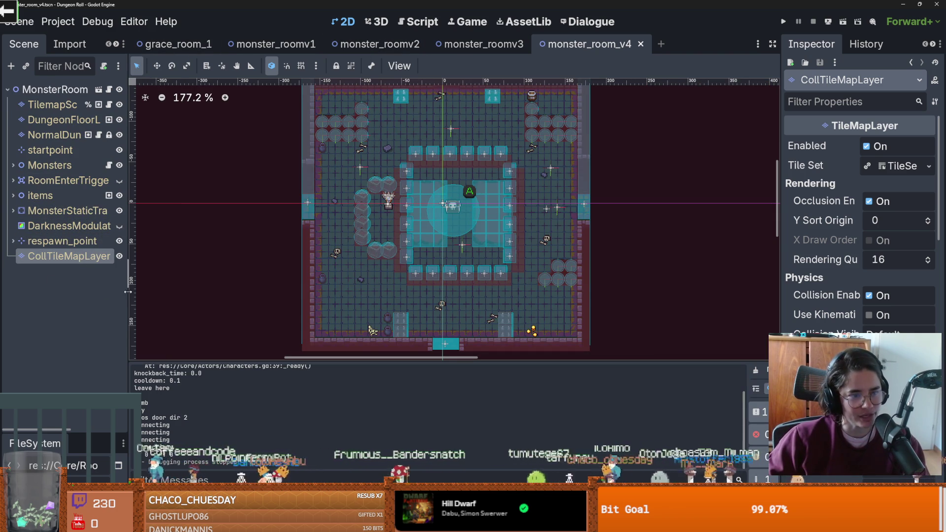
- Widen the scene tree and FileSystem docks, clear the 'monster' filter, save, and relaunch with F5
drag(127, 291, 200, 293)
drag(72, 432, 112, 297)
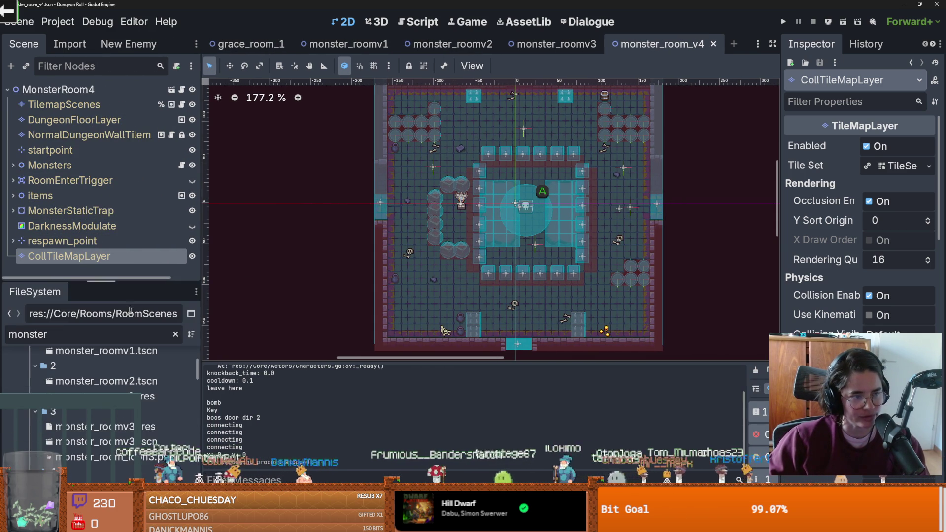
click(75, 314)
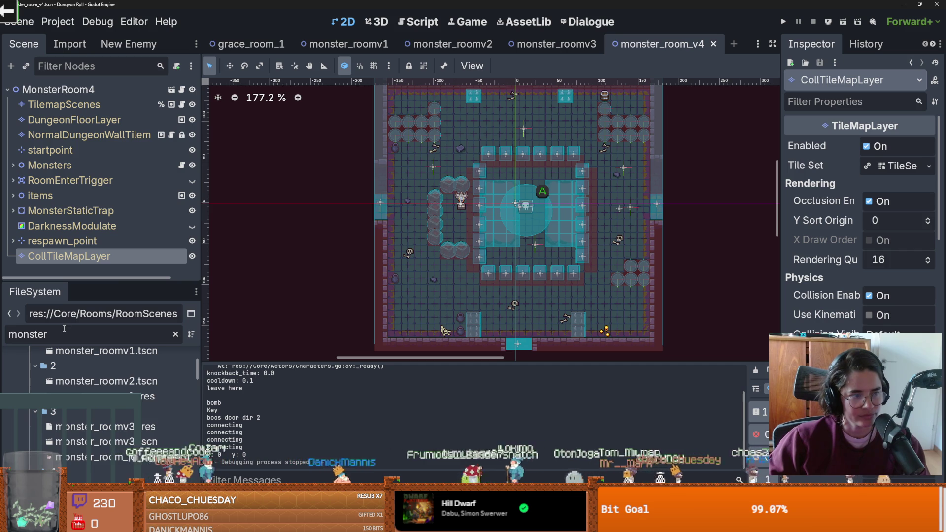
key(BackSpace)
key(BackSpace)
key(BackSpace)
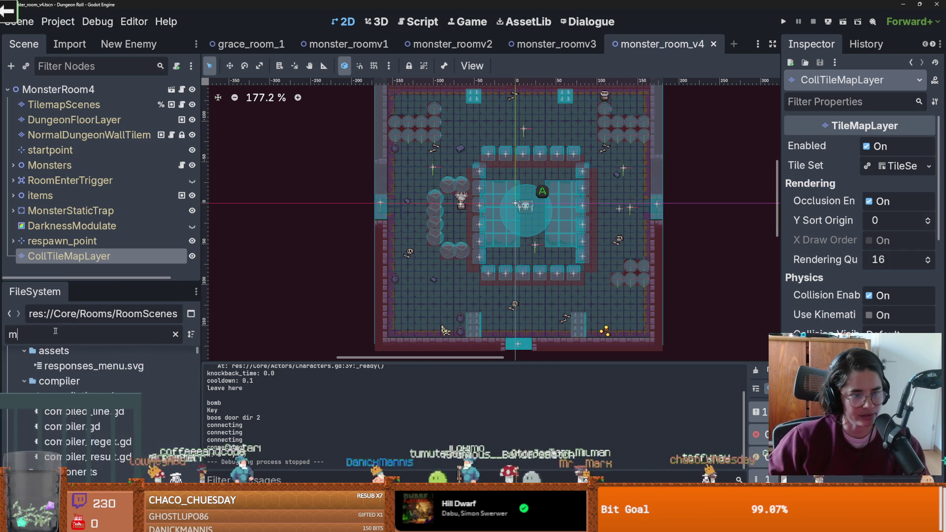
key(ctrl+s)
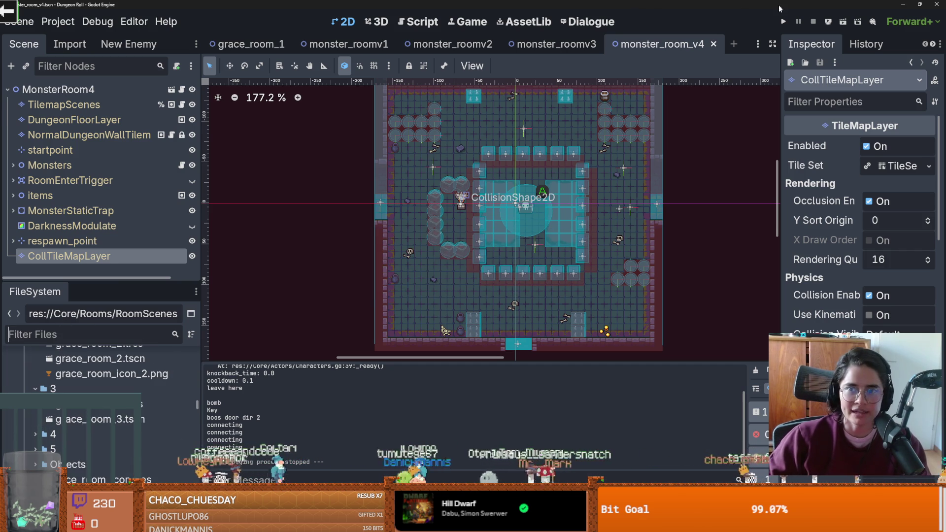
key(F5)
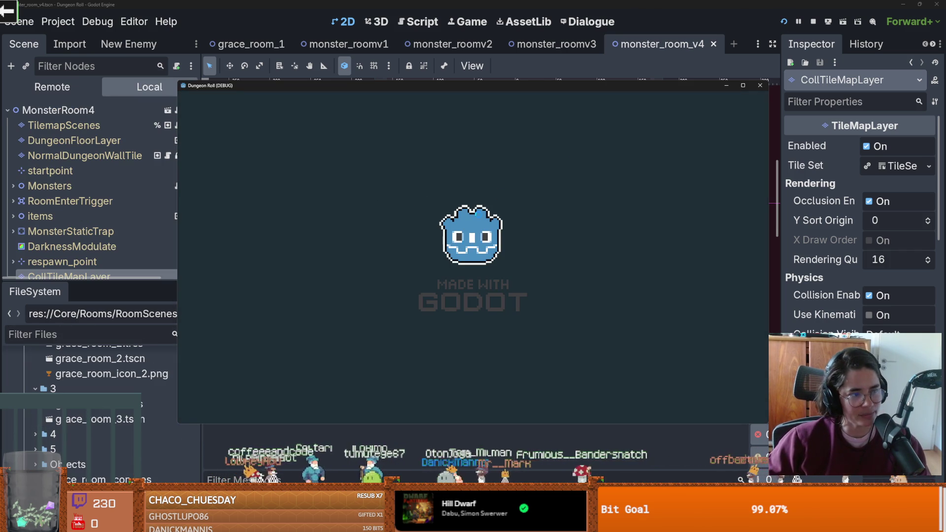
- Walk the knight from the fountain to the top door and choose the next room
key(d)
key(d)
key(s)
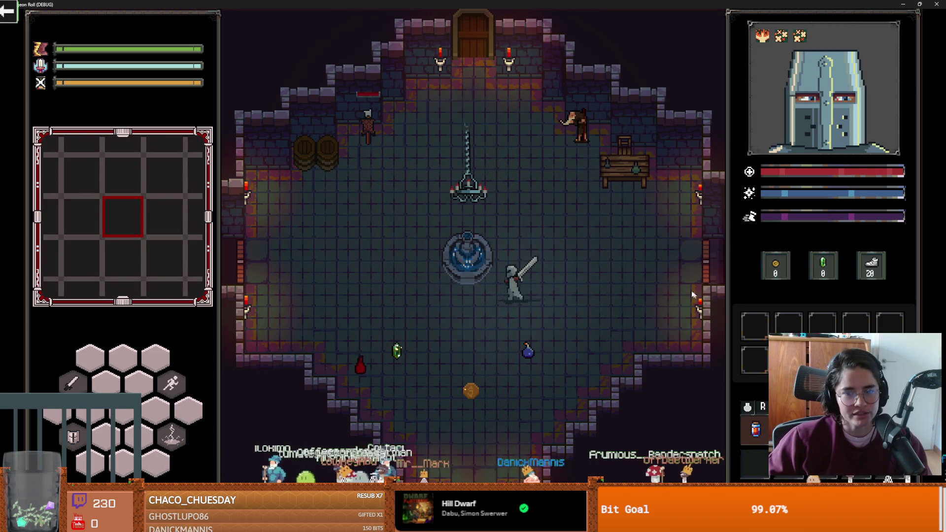
key(d)
key(w)
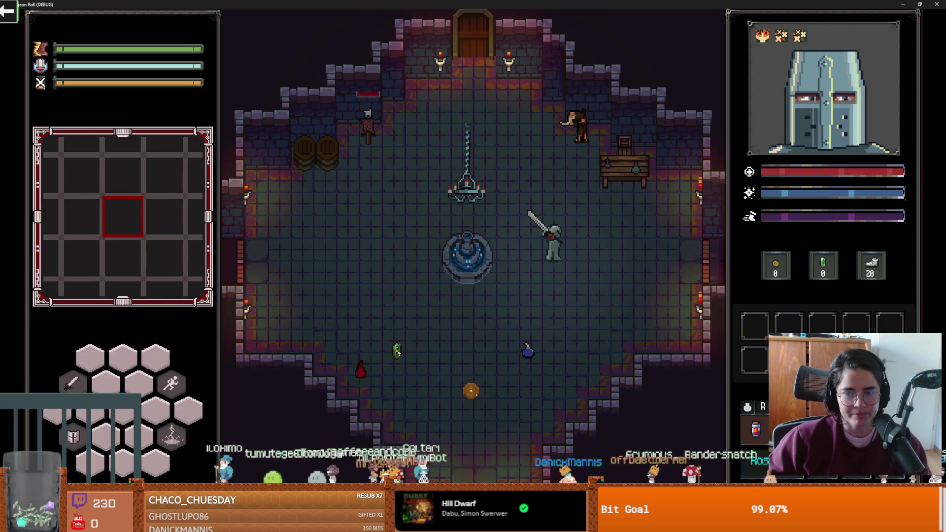
key(w)
key(a)
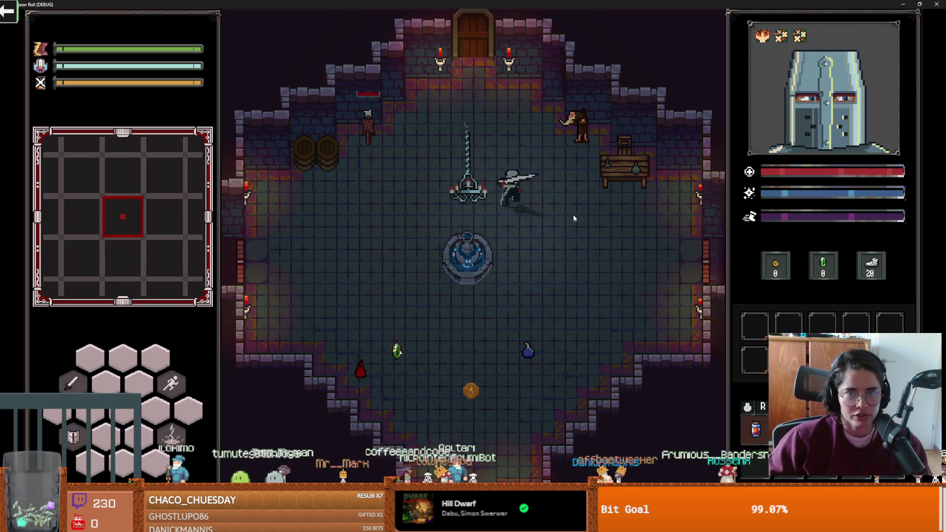
key(e)
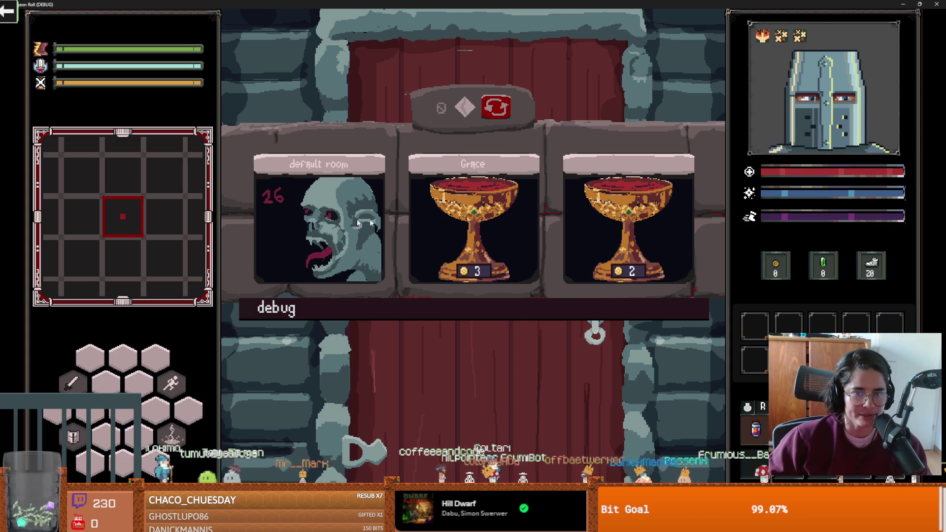
click(305, 209)
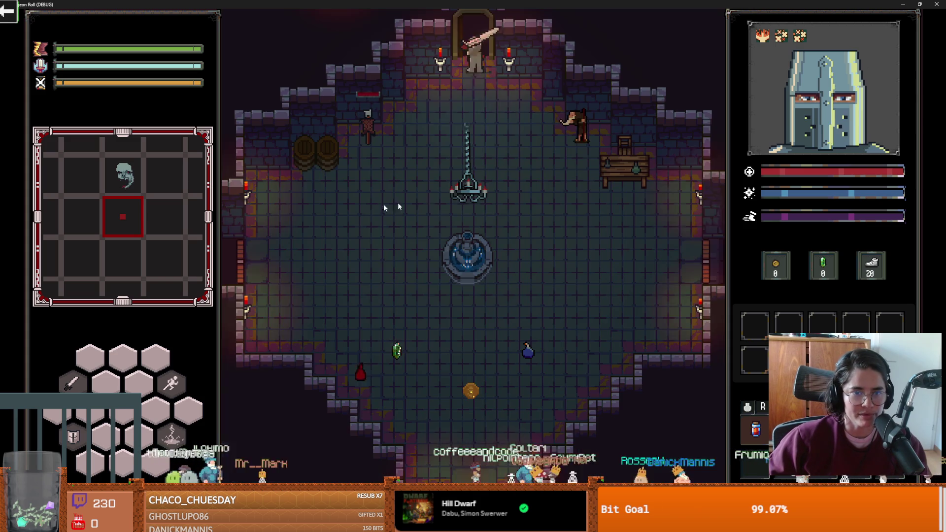
- Fight the goblin with sword strikes and a lightning spell
key(w)
key(a)
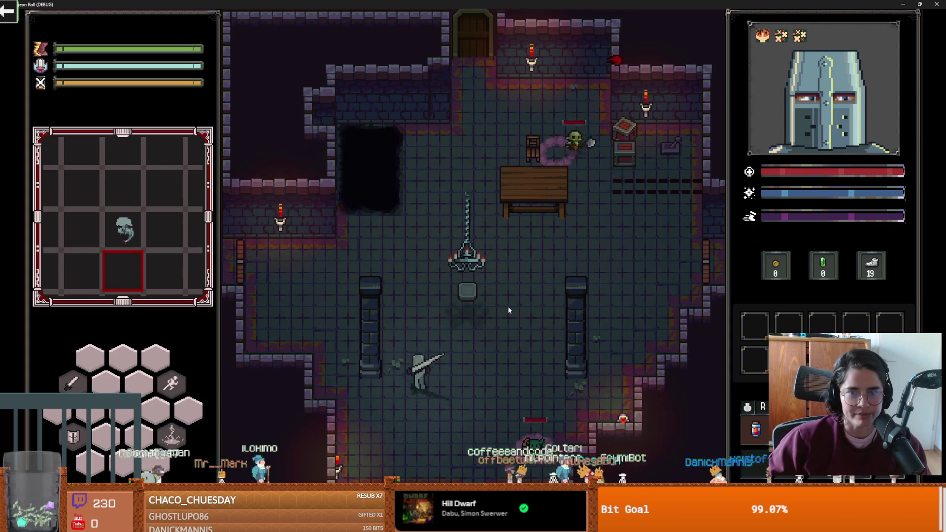
key(d)
click(560, 246)
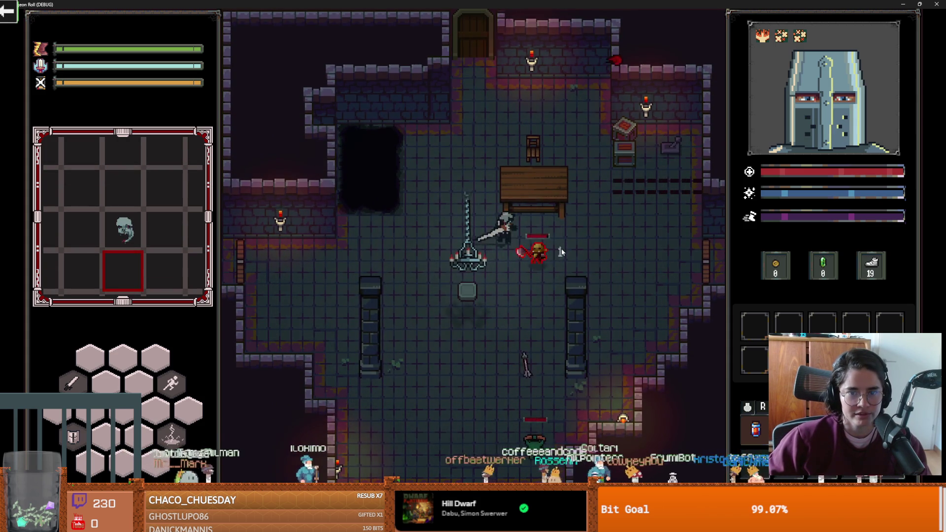
key(d)
click(495, 282)
right_click(495, 285)
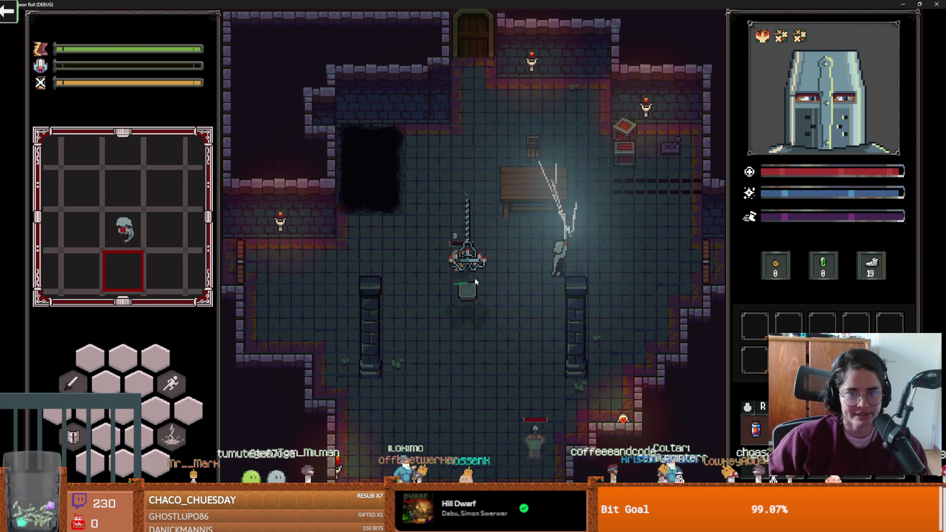
key(d)
key(a)
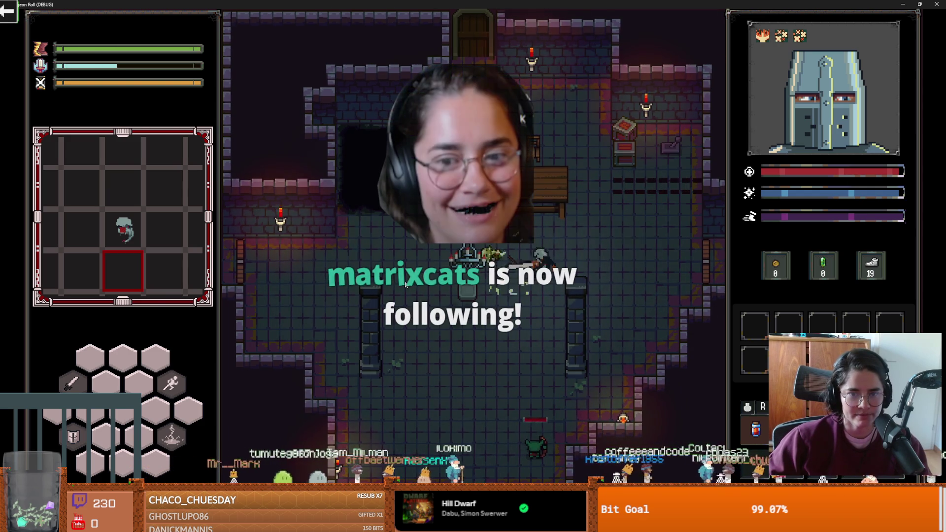
- Walk around the room and destroy the bookshelf in the upper right
key(s)
key(s)
key(w)
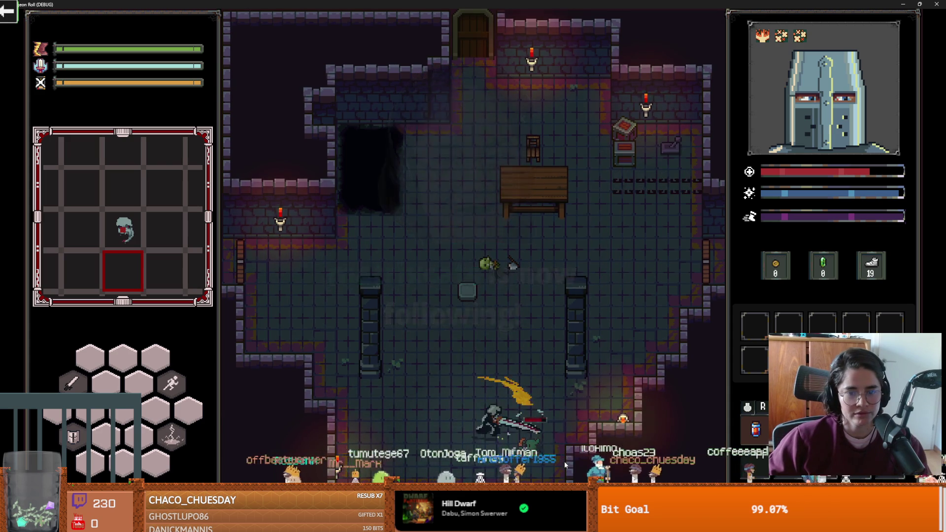
key(w)
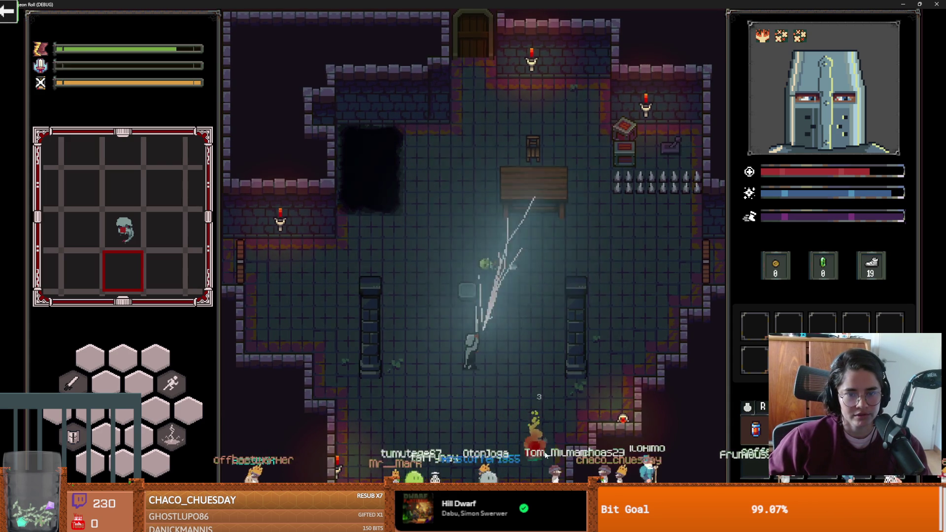
key(w)
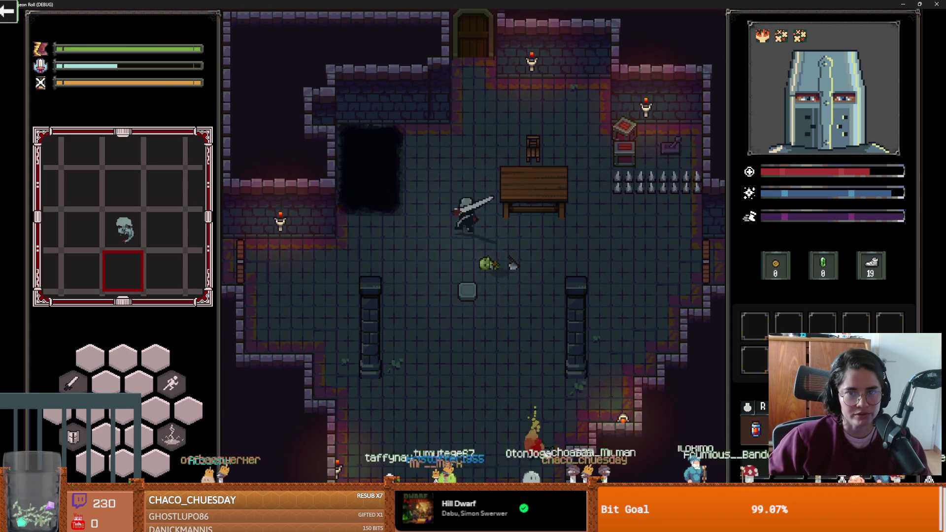
key(d)
click(692, 236)
- Unlock the top door, enter the Fountain of Youth room, and restore health
key(w)
key(a)
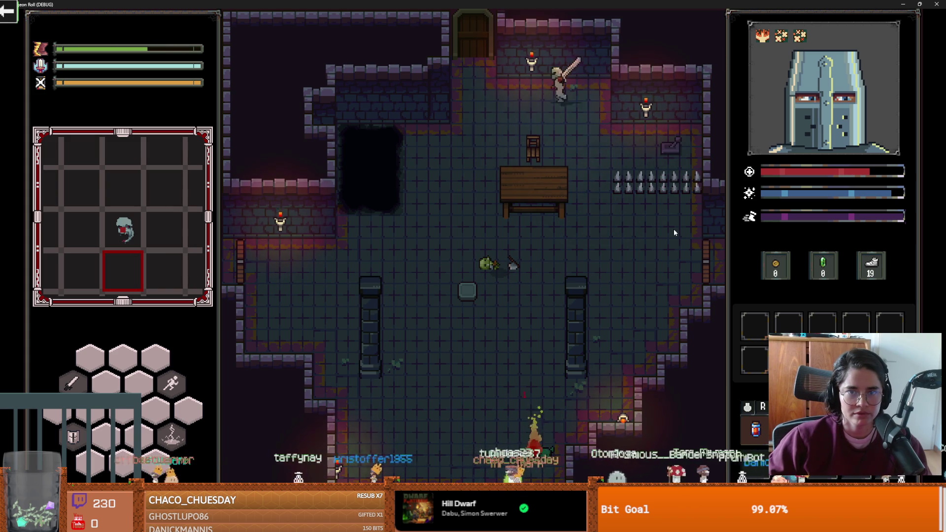
key(e)
click(473, 279)
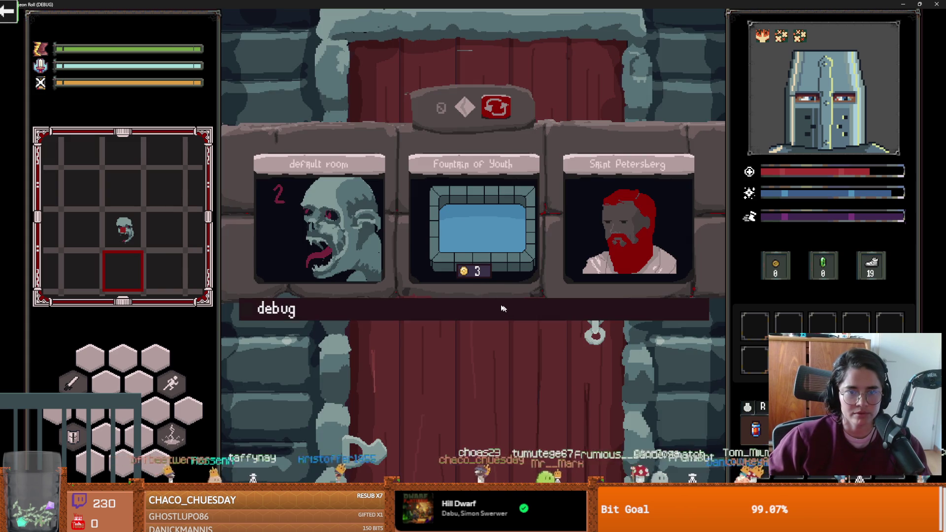
click(451, 236)
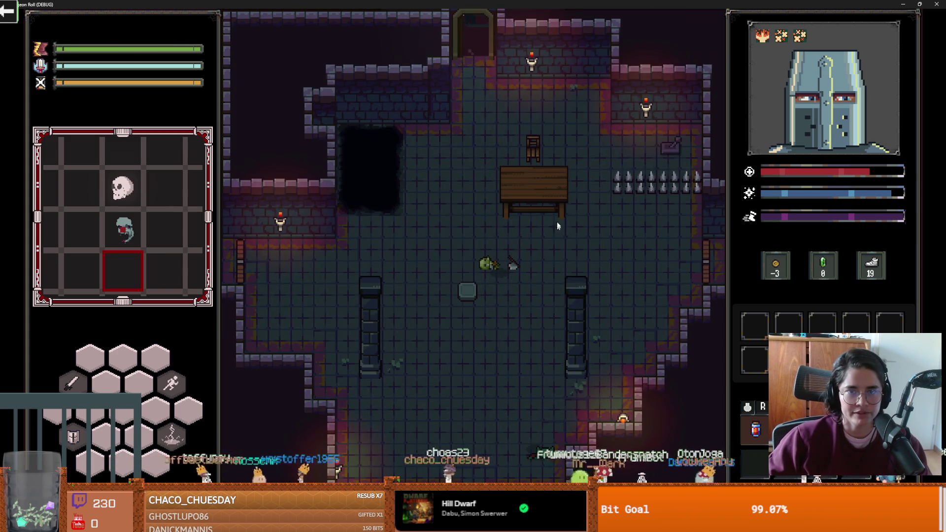
key(e)
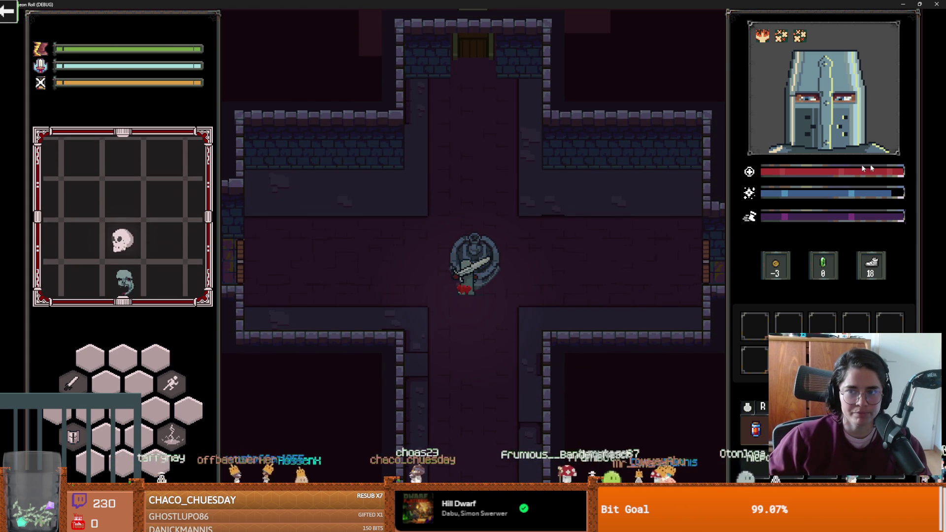
- Go up through the blacksmith room and pick the Jerusalem room card
key(a)
key(w)
key(d)
key(w)
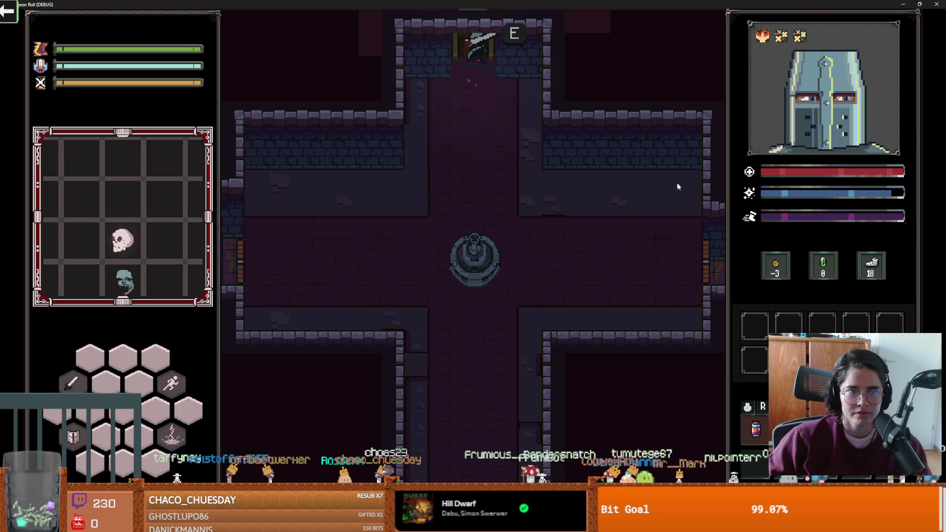
key(e)
key(d)
key(d)
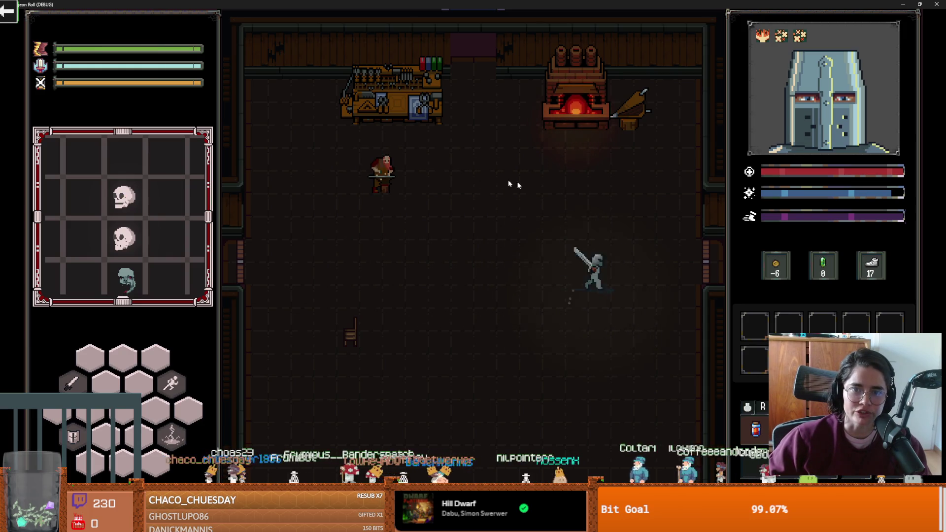
key(e)
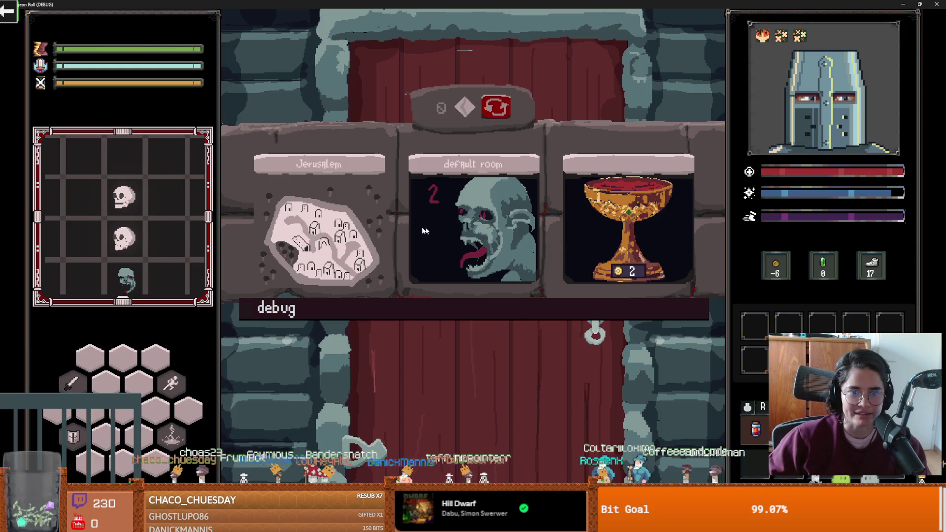
click(351, 221)
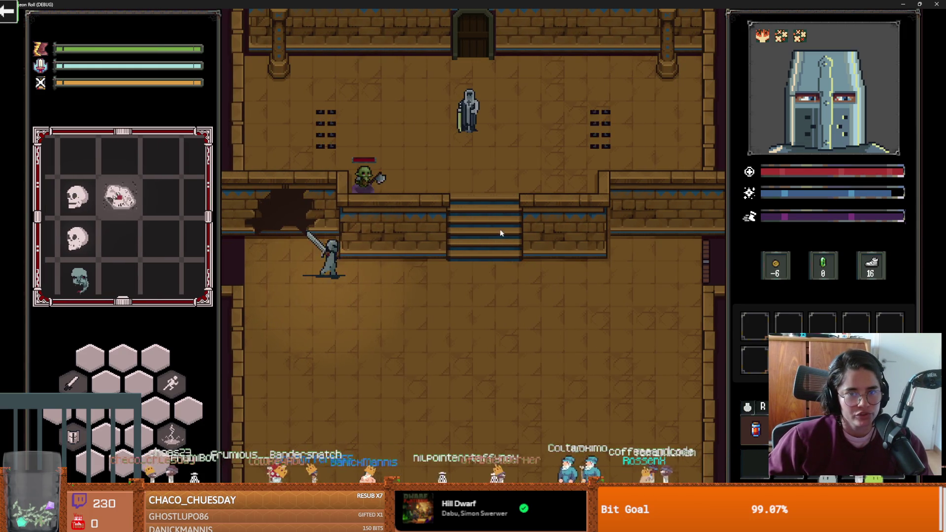
- Kill the goblin with a lightning bolt and sword strike, then talk to Baldwin
key(d)
key(w)
right_click(444, 167)
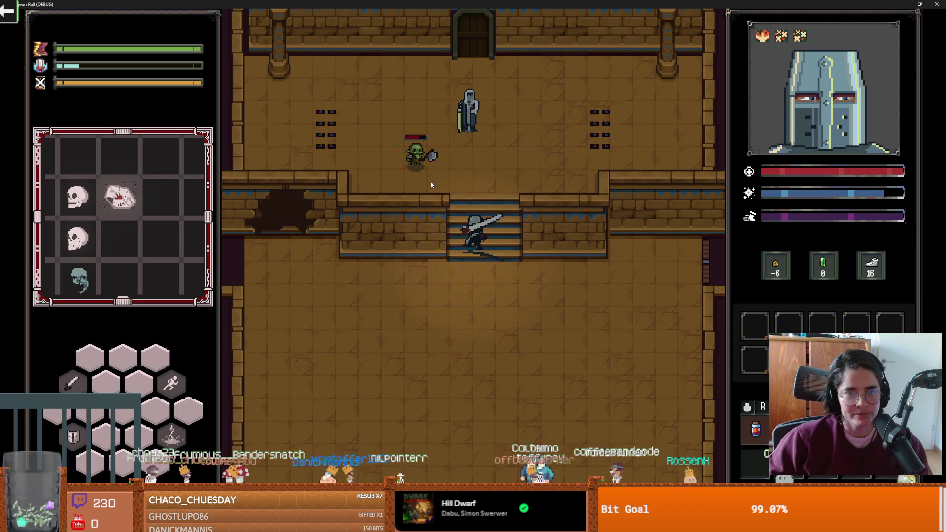
key(a)
click(401, 180)
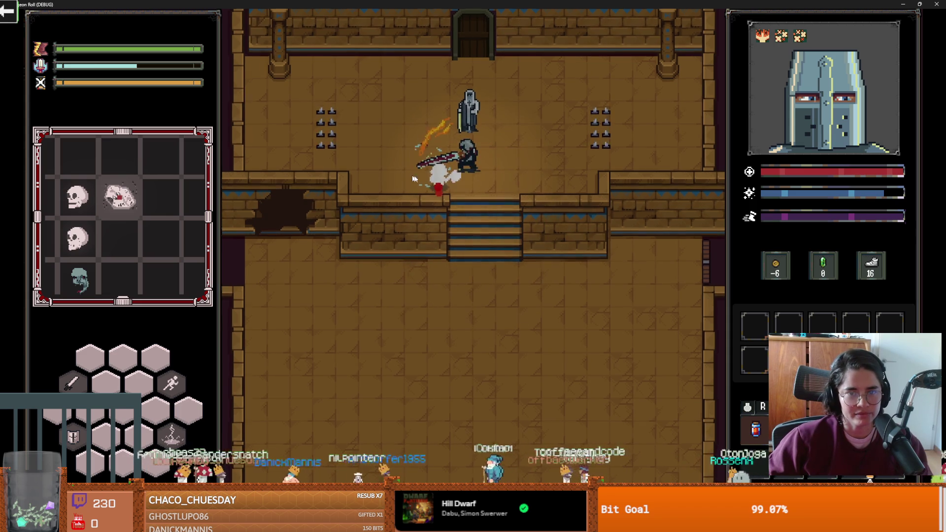
key(w)
key(e)
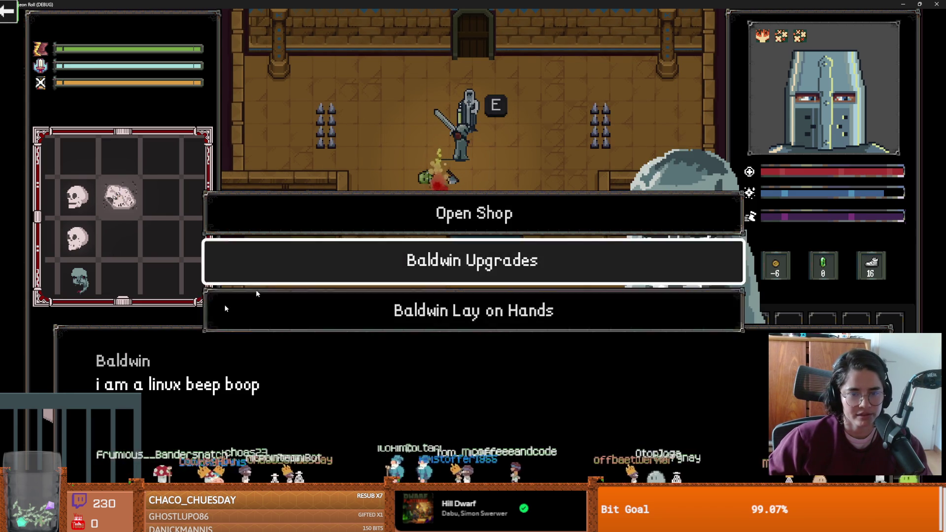
- Take the Holy Strike upgrade from Baldwin's offers and try a sword swing
click(422, 251)
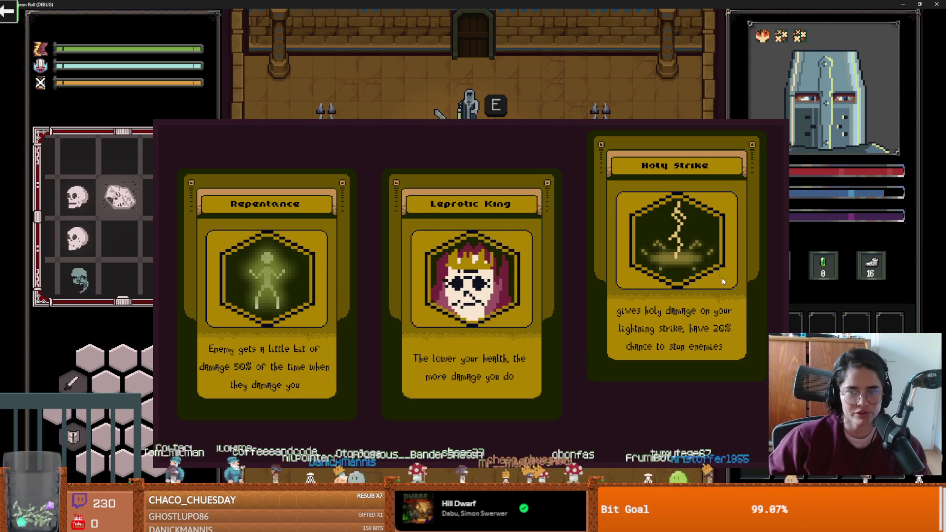
click(690, 258)
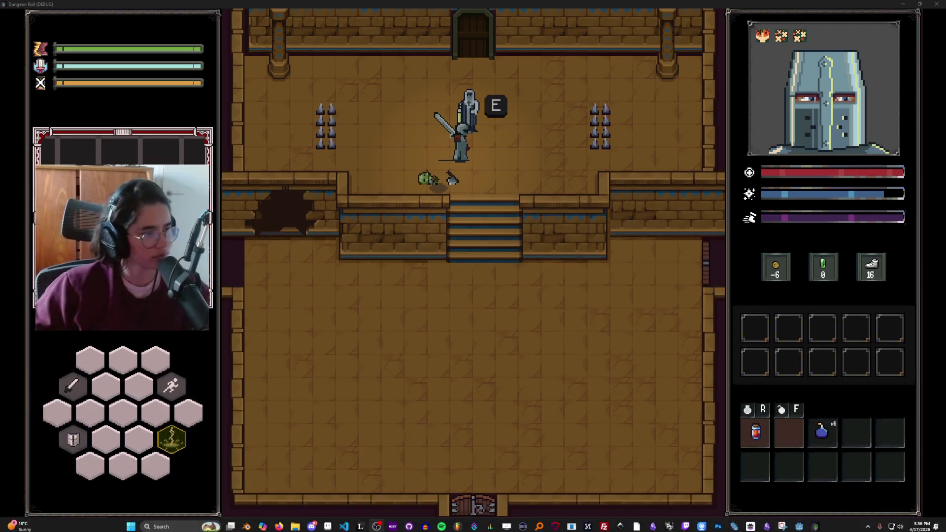
click(395, 314)
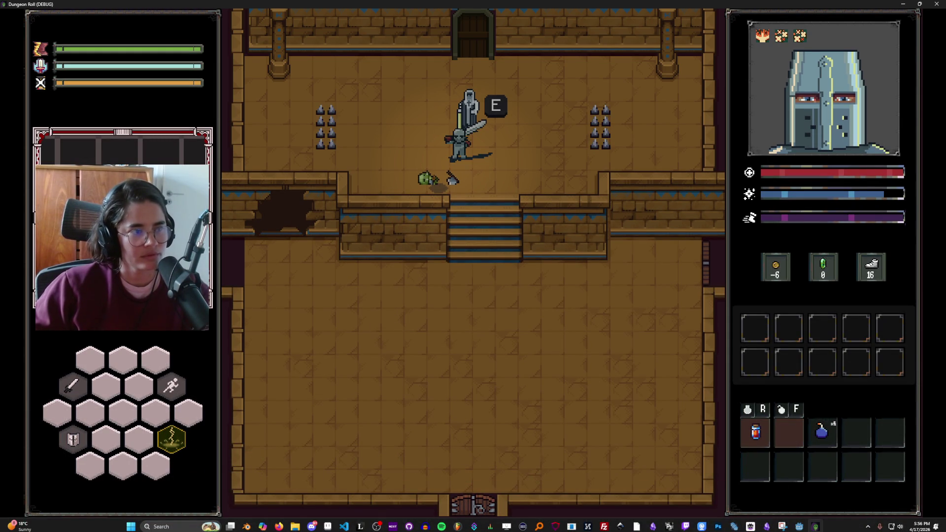
- Walk the knight around the sandstone room, then restore the game window to a smaller size
key(s)
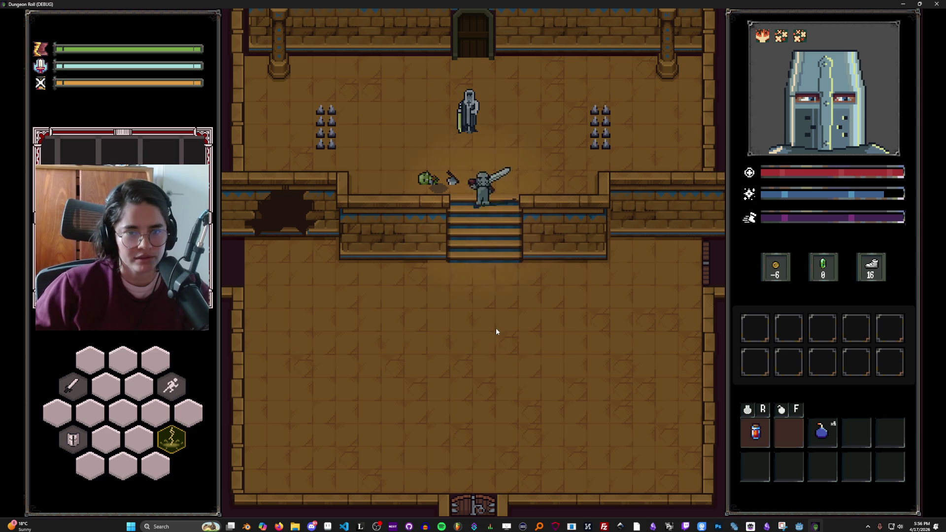
key(d)
key(w)
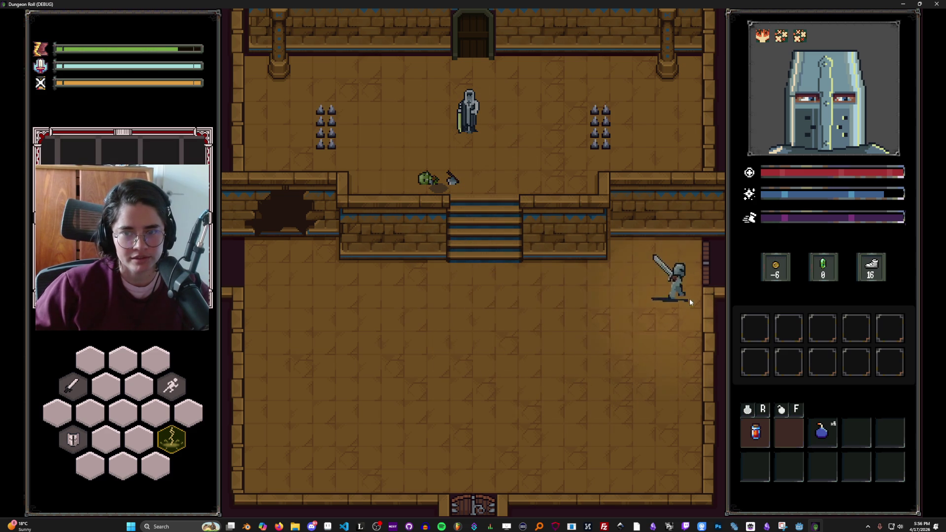
key(w)
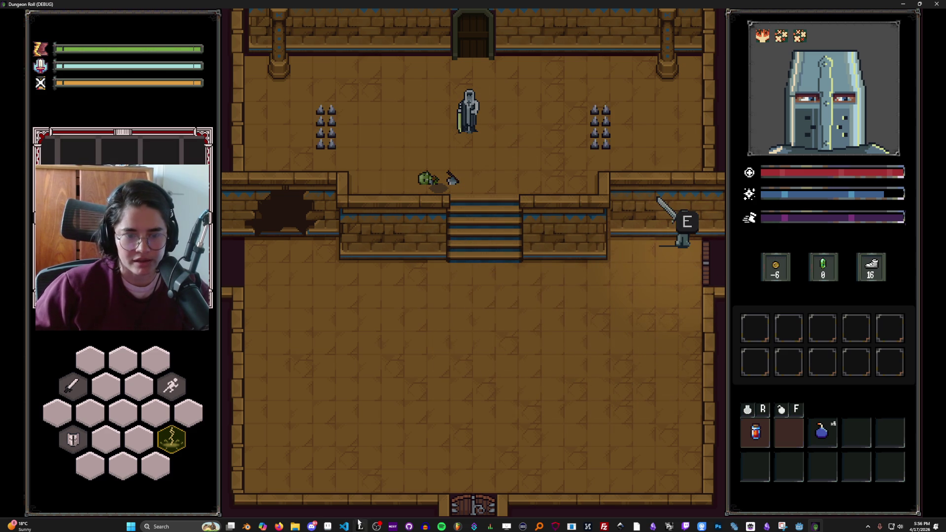
mouse_move(328, 528)
key(s)
key(a)
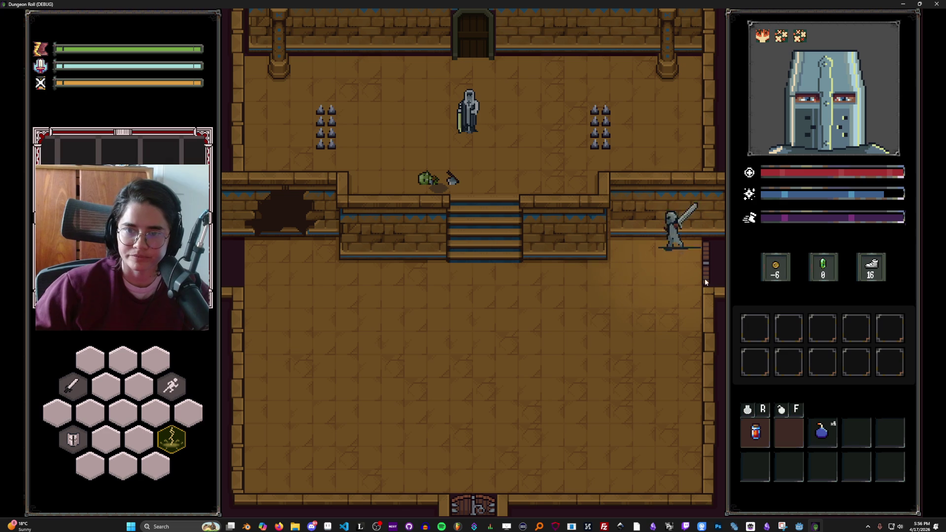
drag(626, 4, 575, 228)
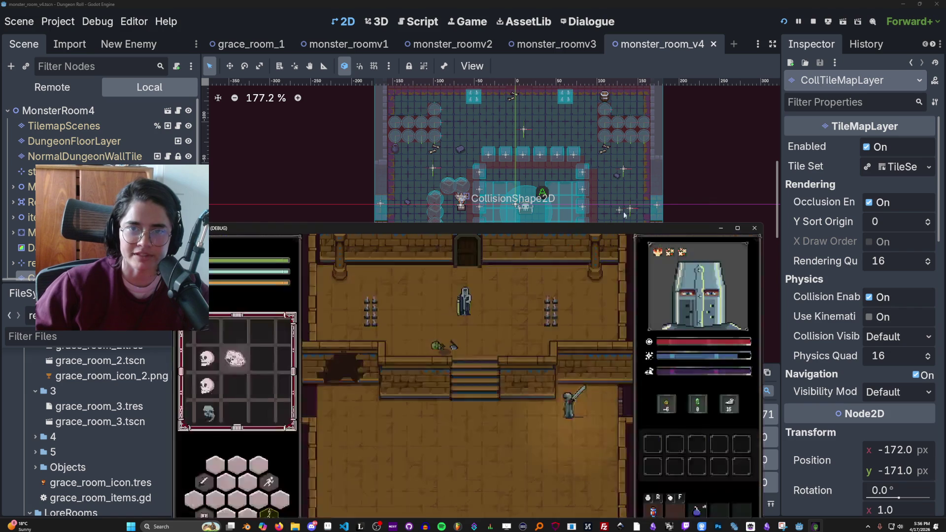
- Close the debug game, dismiss FL Studio's welcome screen, and open its audio settings
click(753, 229)
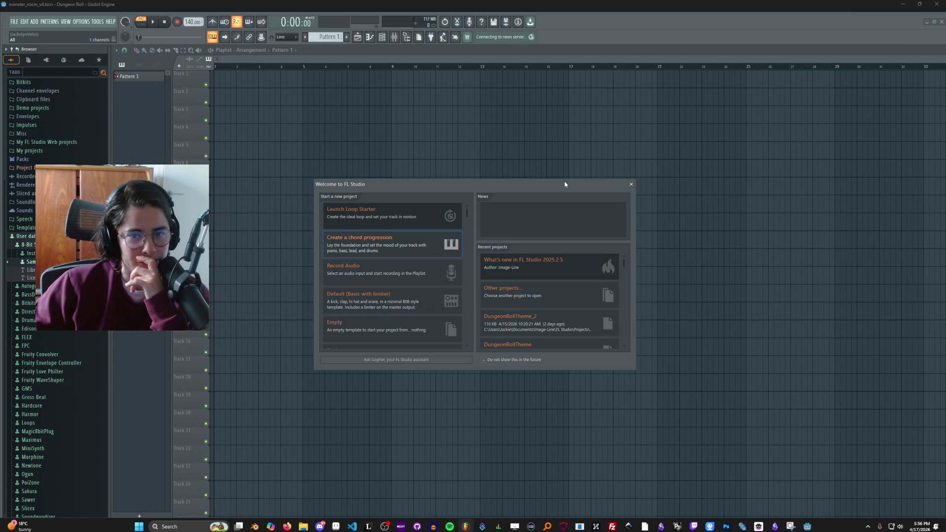
click(631, 184)
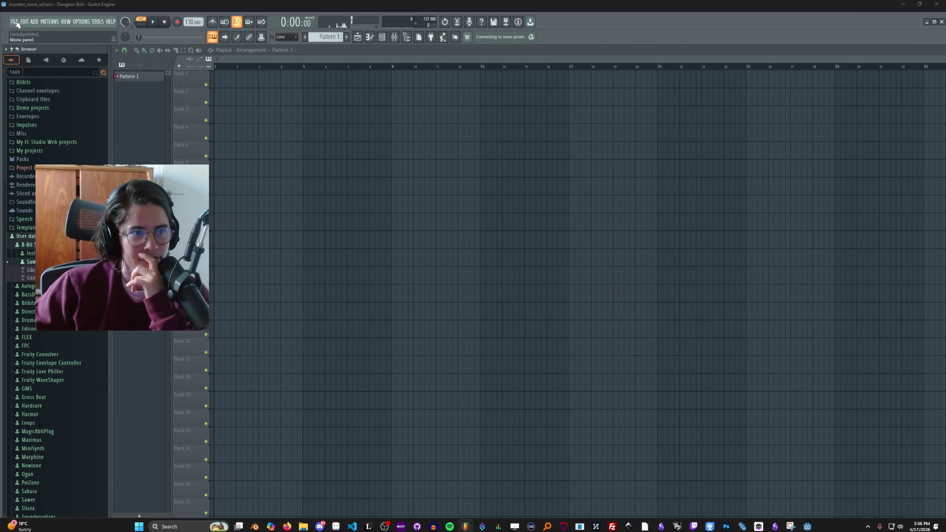
click(15, 21)
click(82, 21)
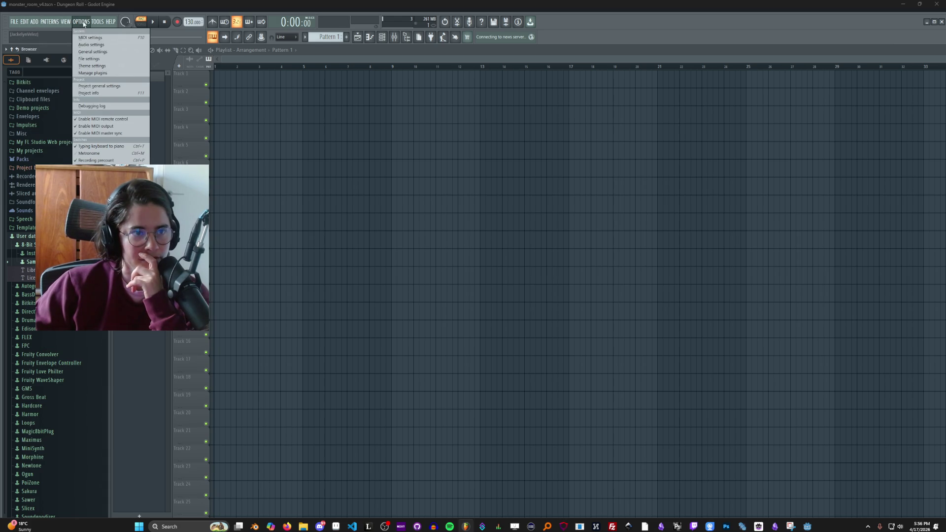
click(86, 44)
- Set the ASIO output to CABLE Input (VB-Audio Virtual Cable) and close the settings windows
click(402, 137)
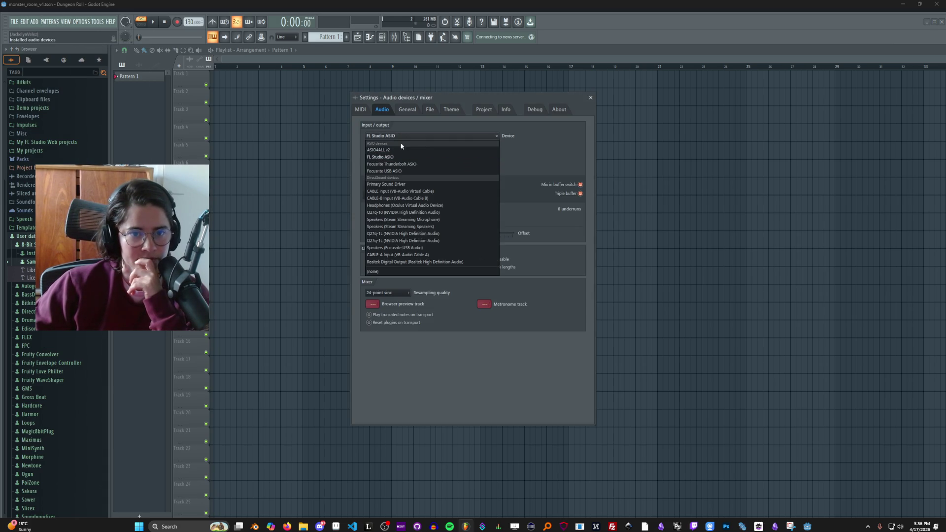
click(387, 186)
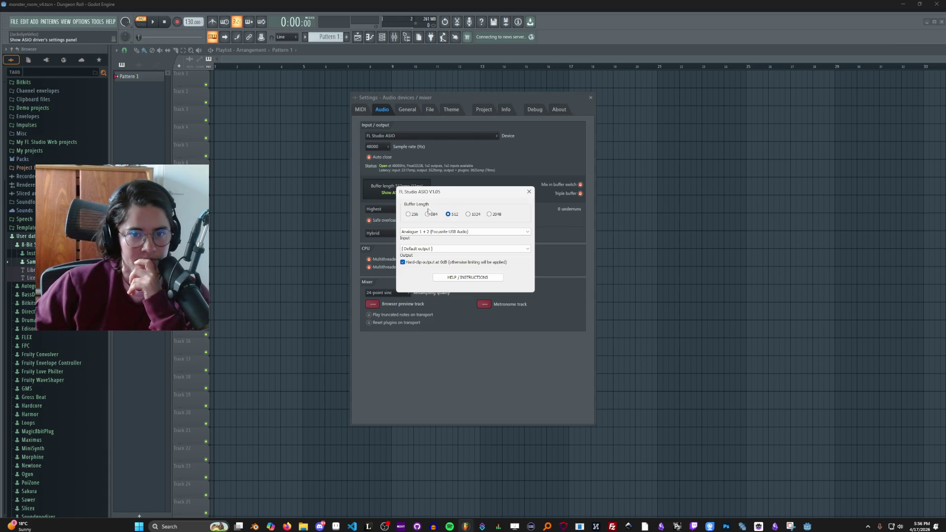
click(434, 249)
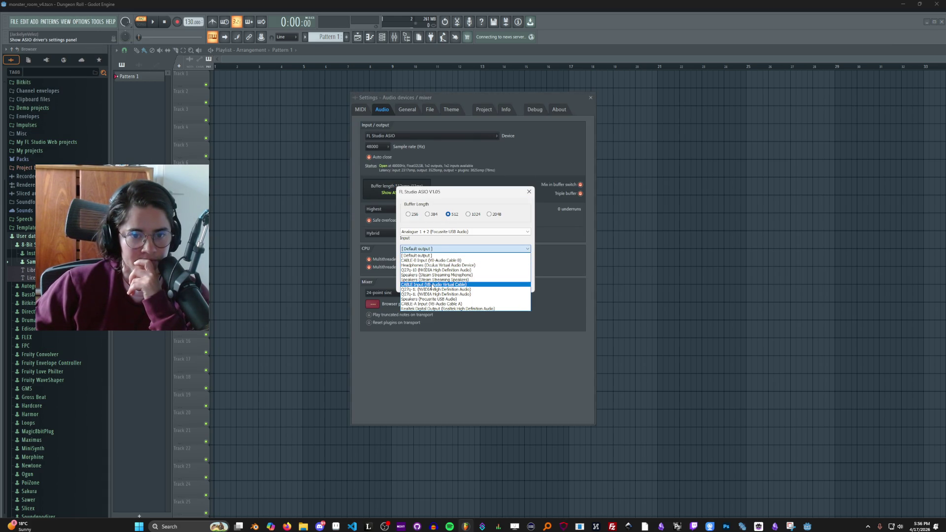
click(432, 284)
click(541, 198)
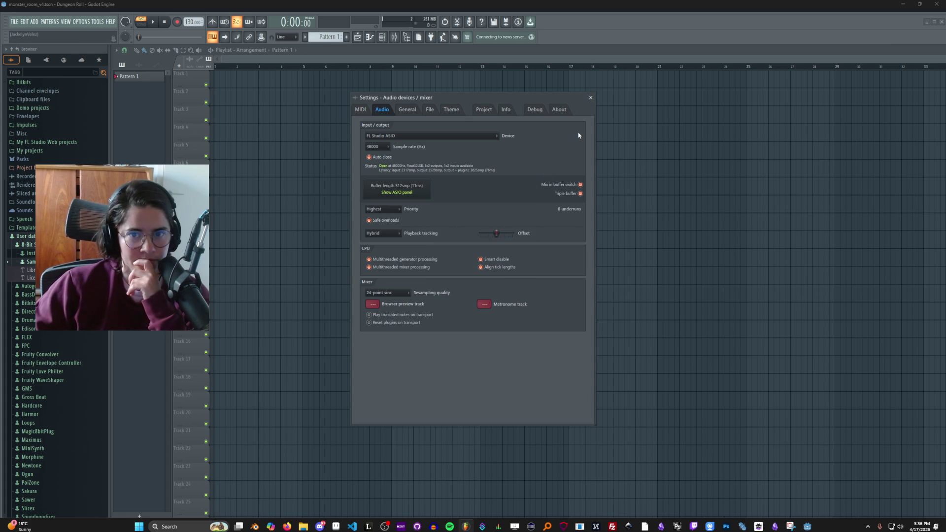
click(591, 98)
click(14, 21)
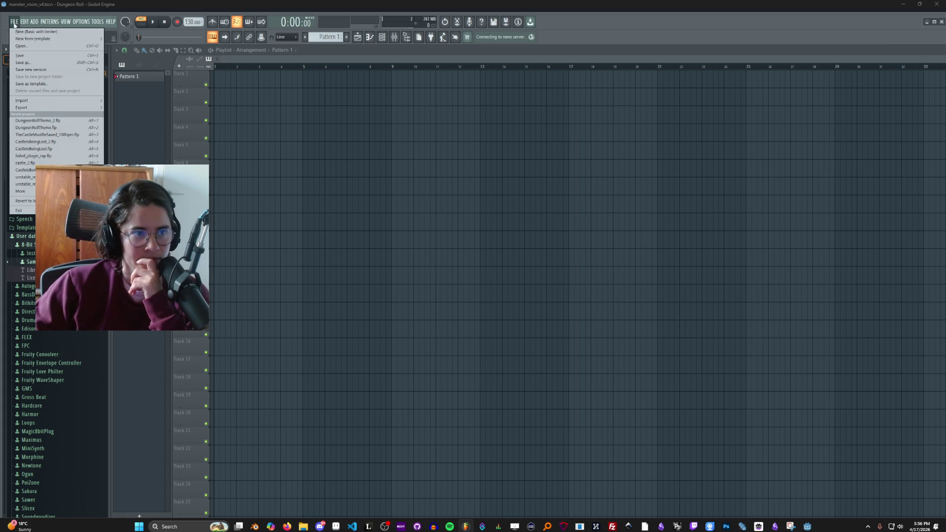
- Load CastlesBeingLost_2.flp from recent projects, play it jumping to bars 25 and 16, then stop
click(64, 143)
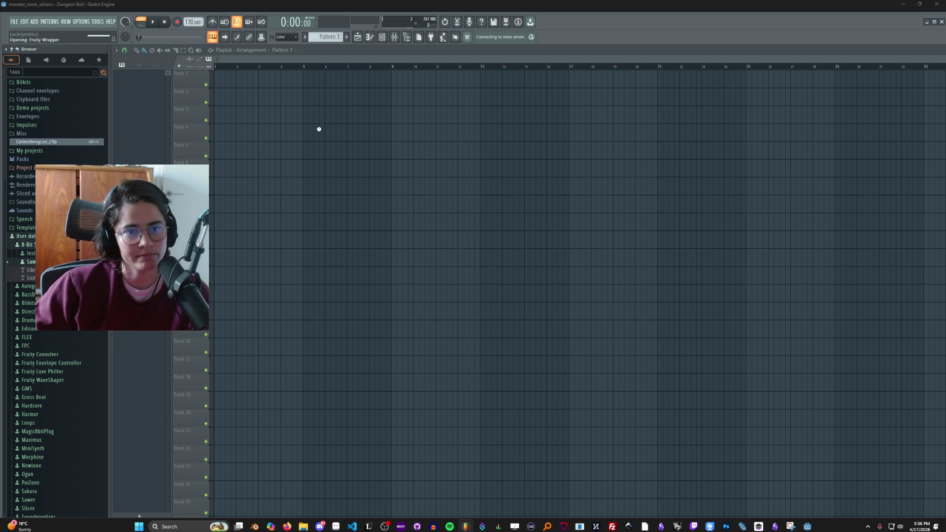
key(space)
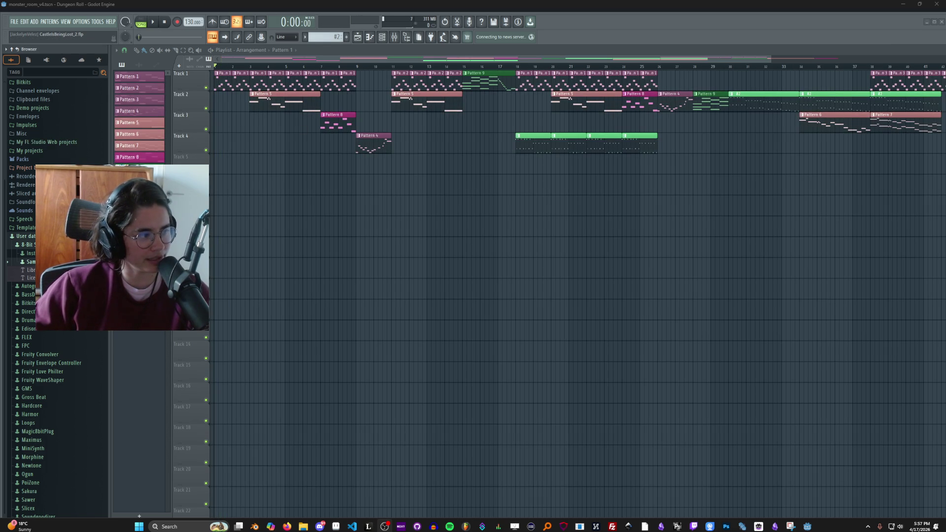
key(space)
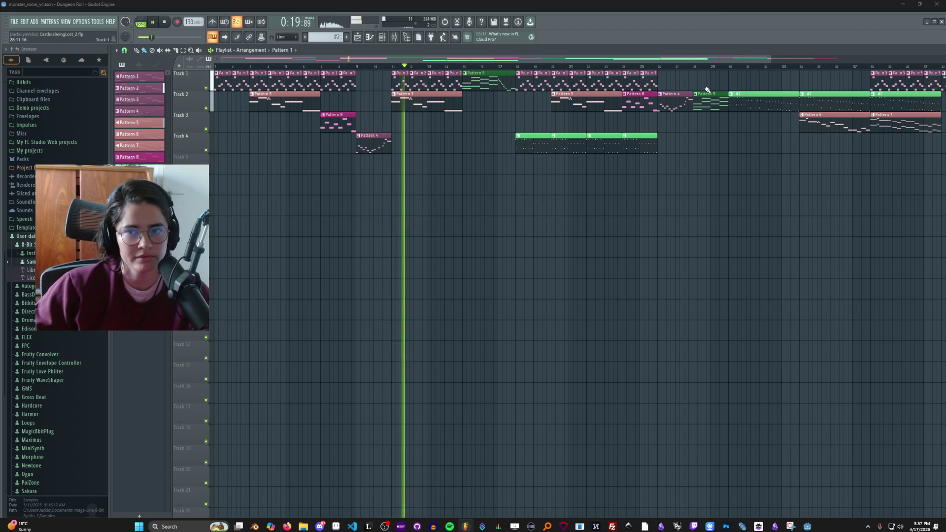
click(639, 67)
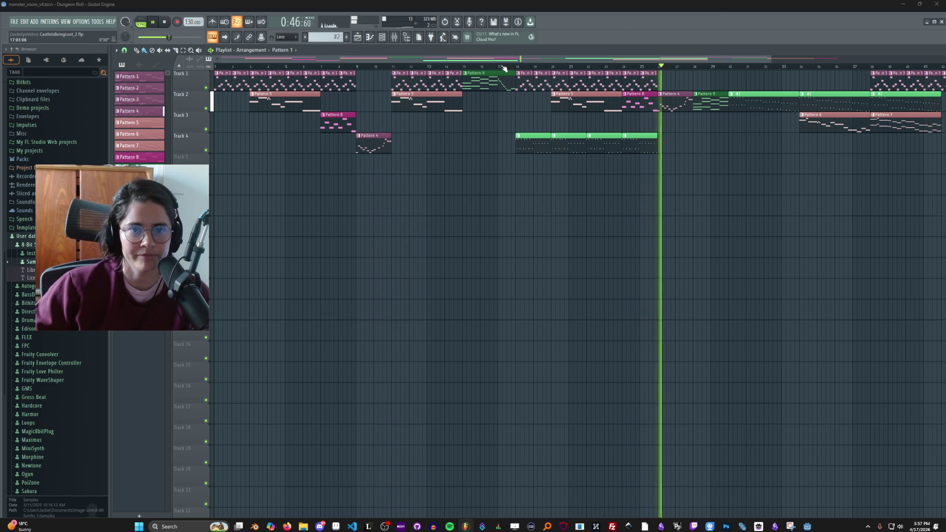
click(472, 67)
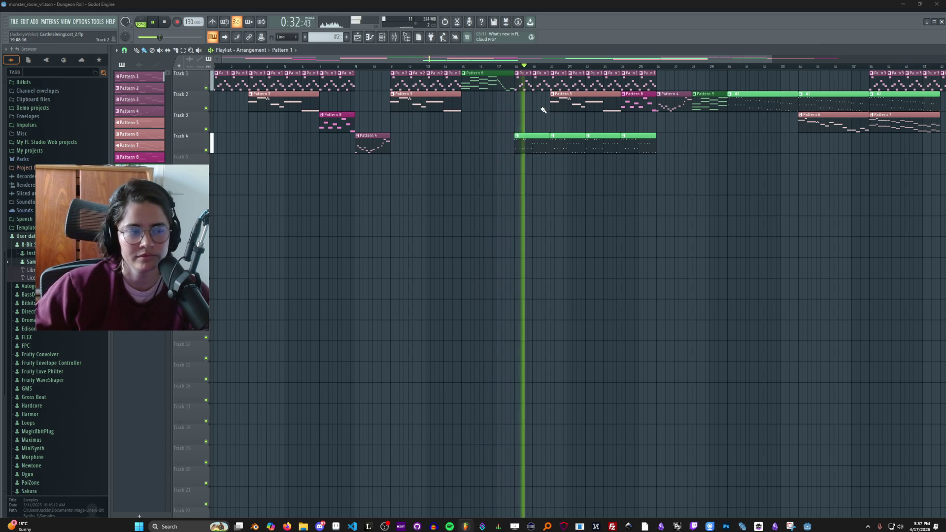
key(space)
click(15, 22)
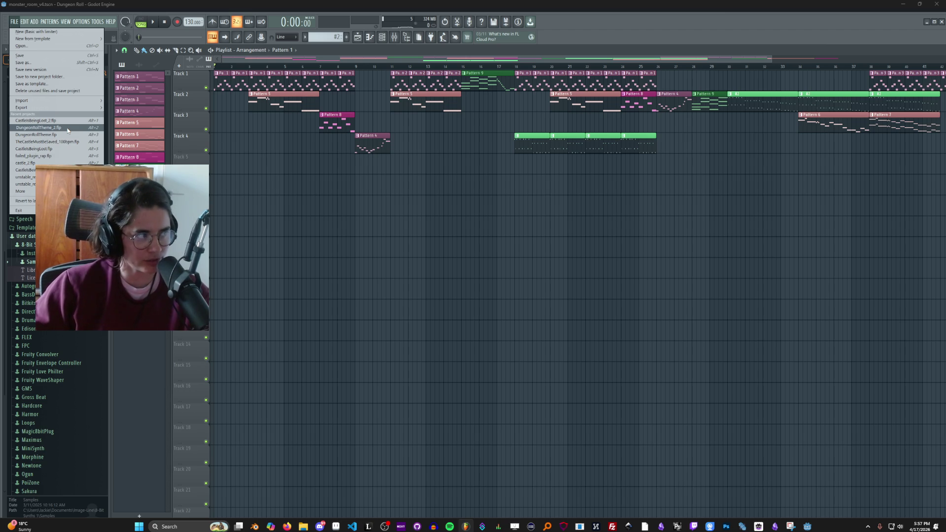
- Open DungeonRollTheme_2.flp, close both MiniSynth windows, listen through the song, and stop at 0:00
click(68, 129)
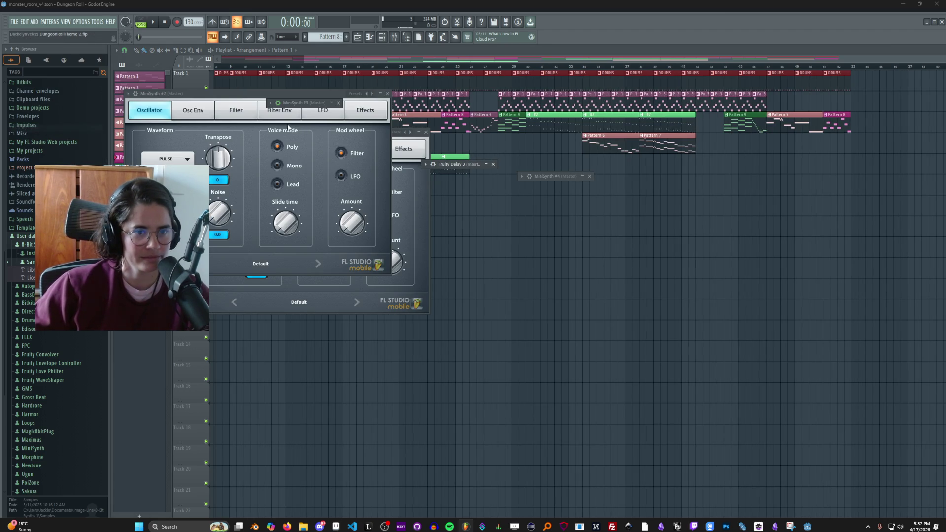
click(387, 93)
click(426, 133)
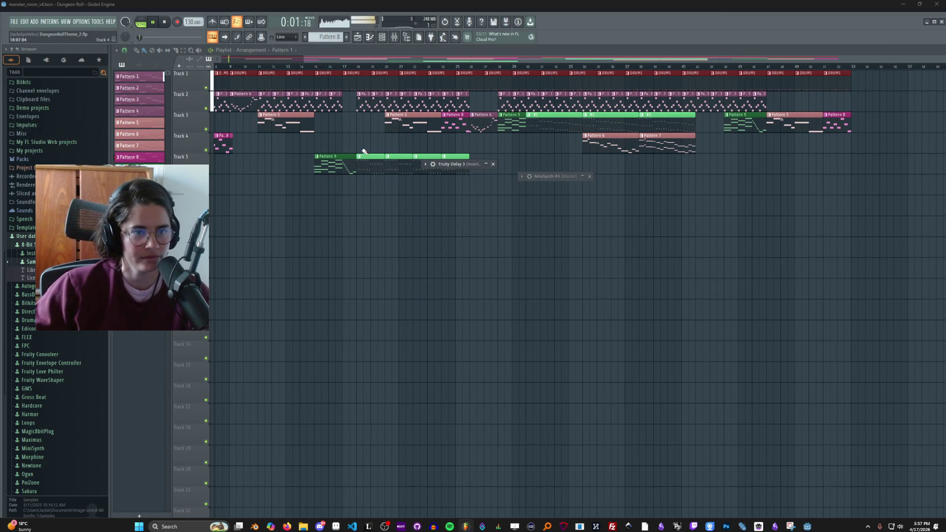
drag(421, 61, 333, 79)
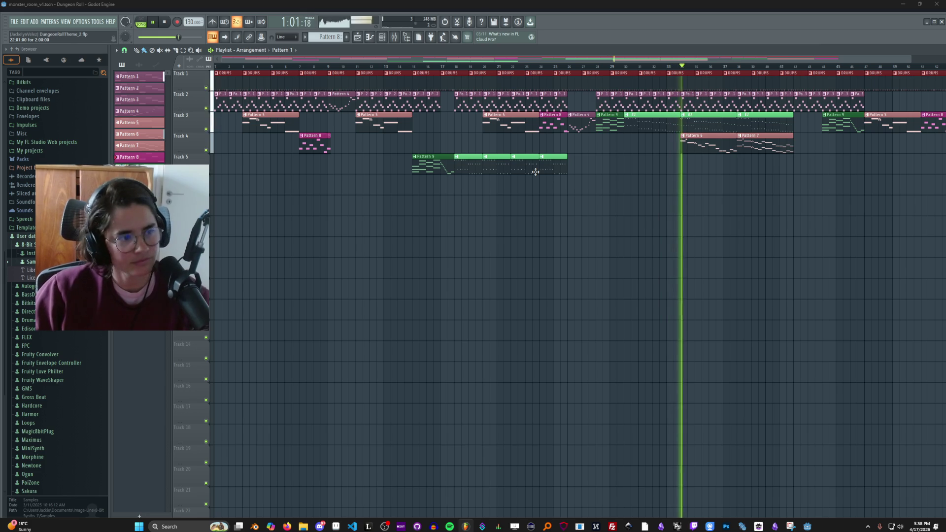
key(space)
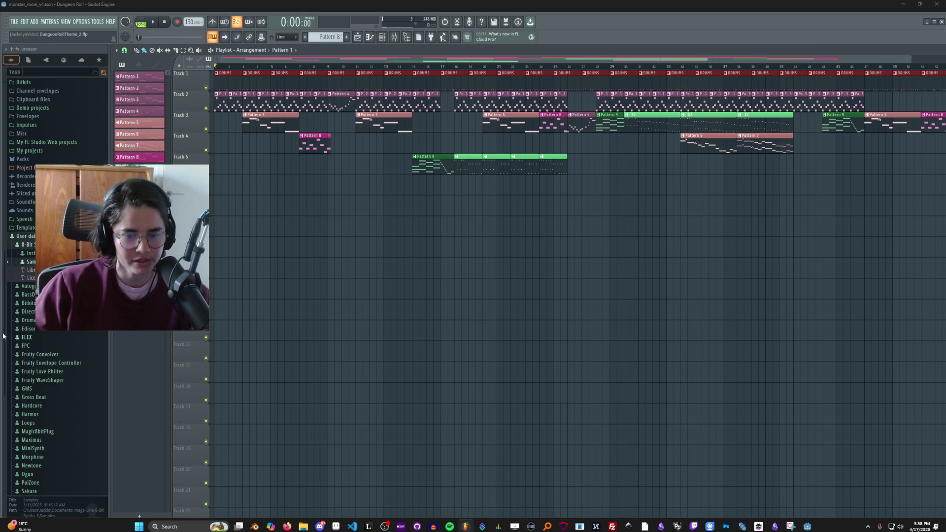
- Launch Steam through the Windows search by typing 'steam'
key(super)
text(steam)
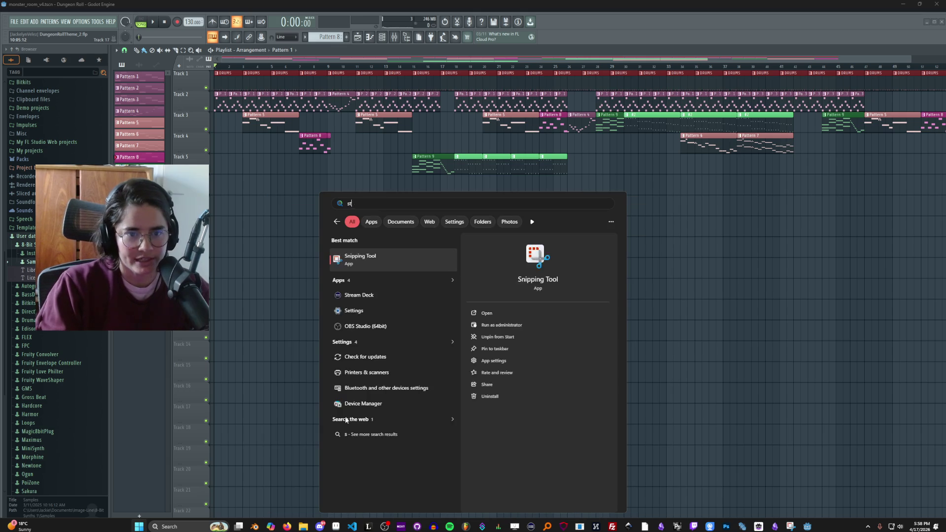
key(Return)
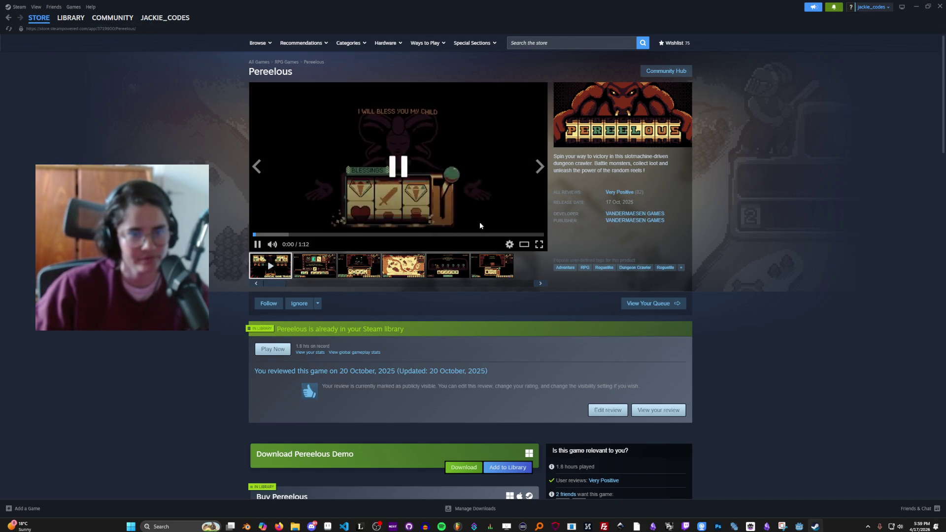
- Watch the Pereelous trailer full screen, then scroll to the developer's New Releases list
click(531, 242)
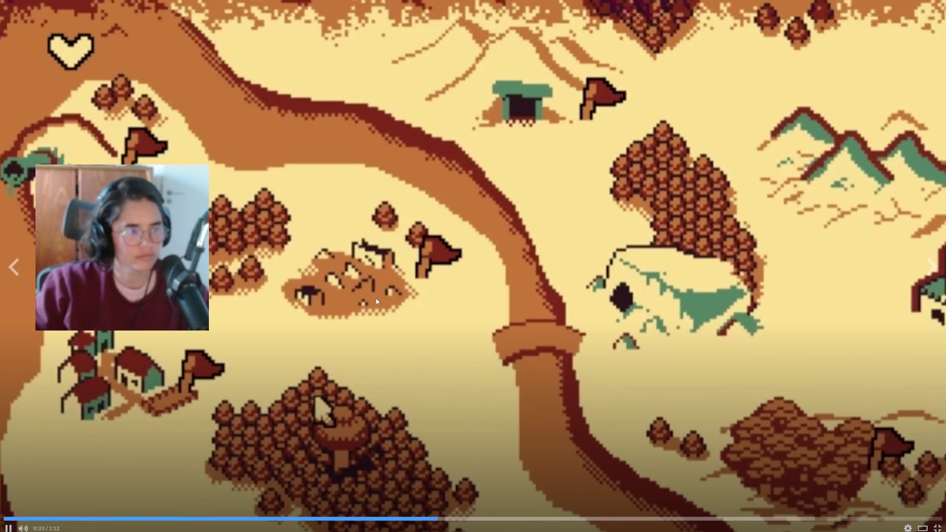
key(Escape)
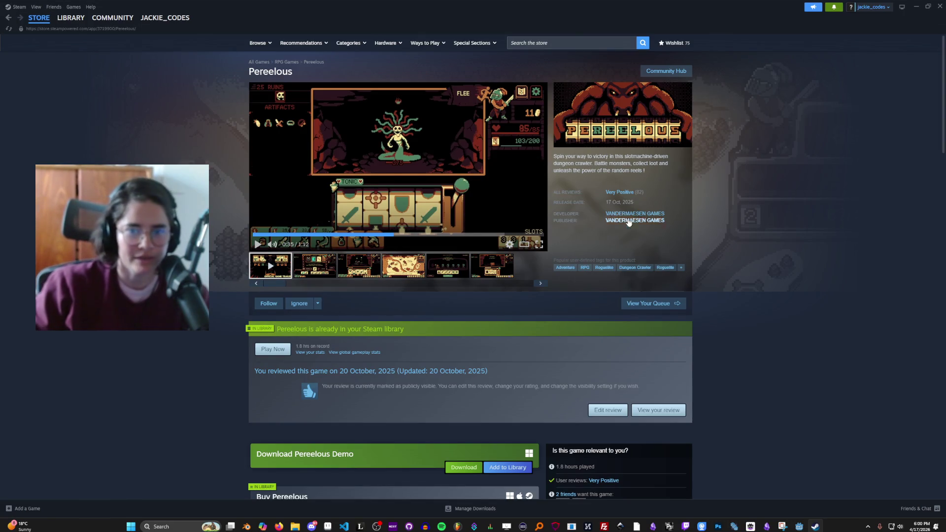
scroll(611, 238, down, 10)
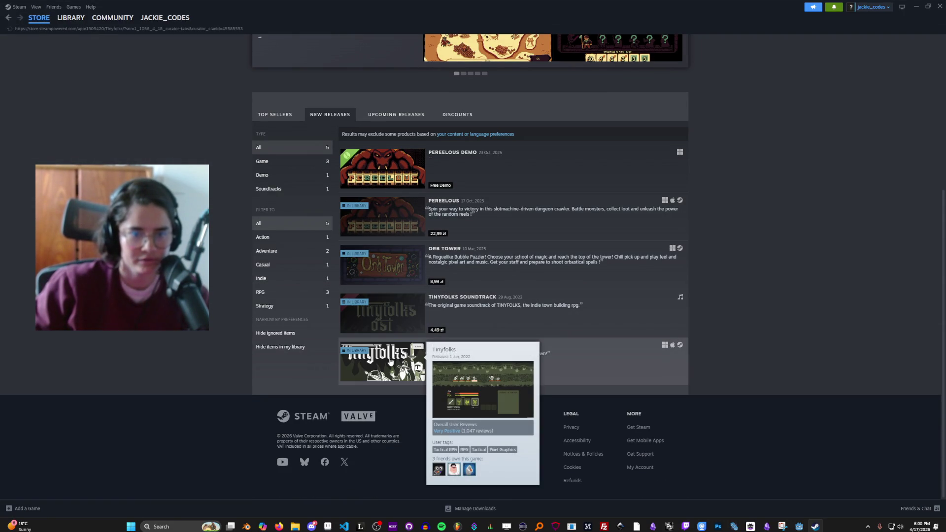
- Open the Tinyfolks store page and watch its trailer full screen, pausing once on the team screen
click(391, 362)
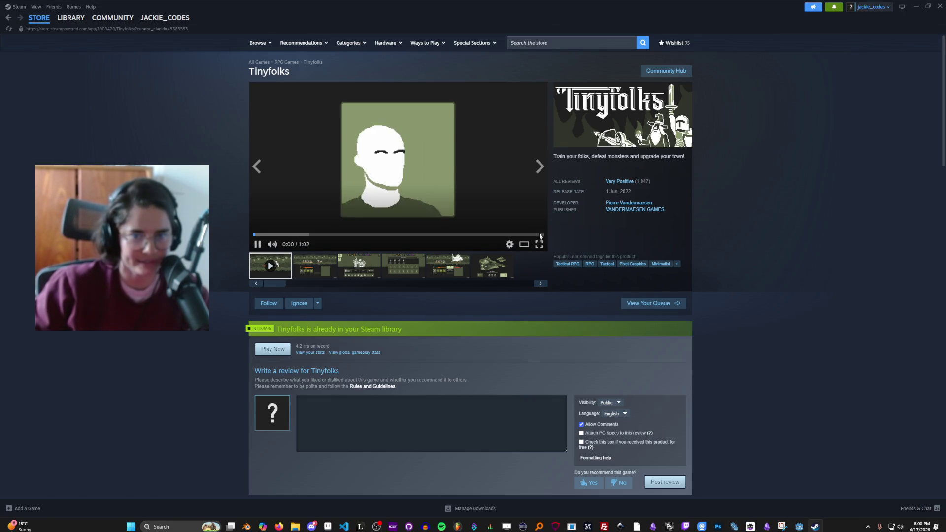
click(539, 245)
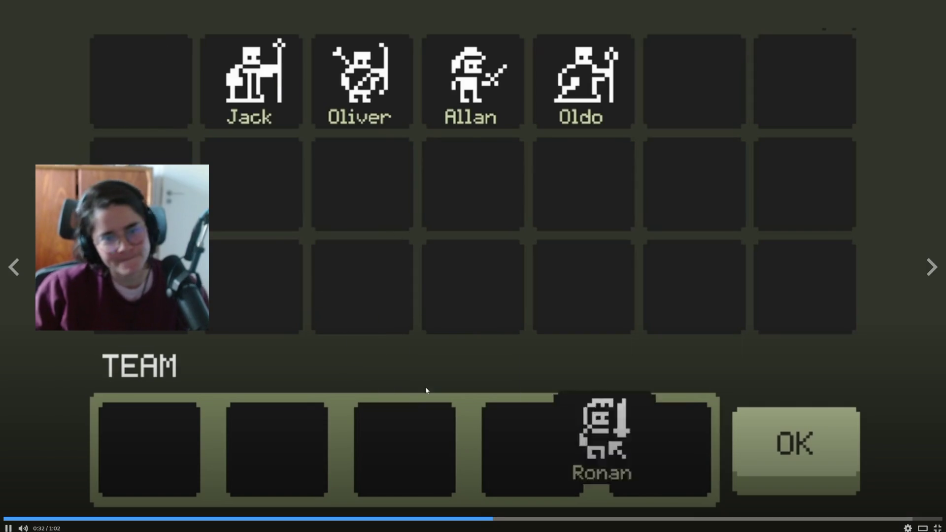
click(519, 490)
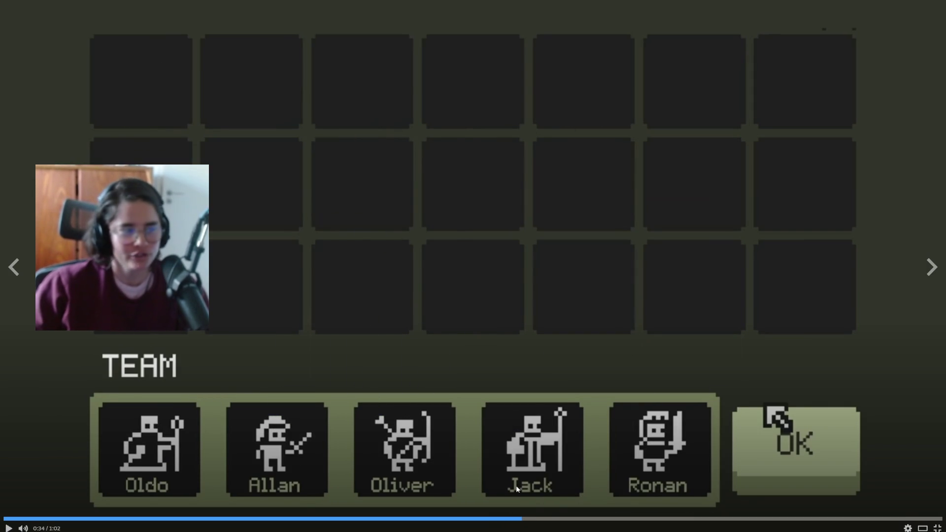
click(426, 456)
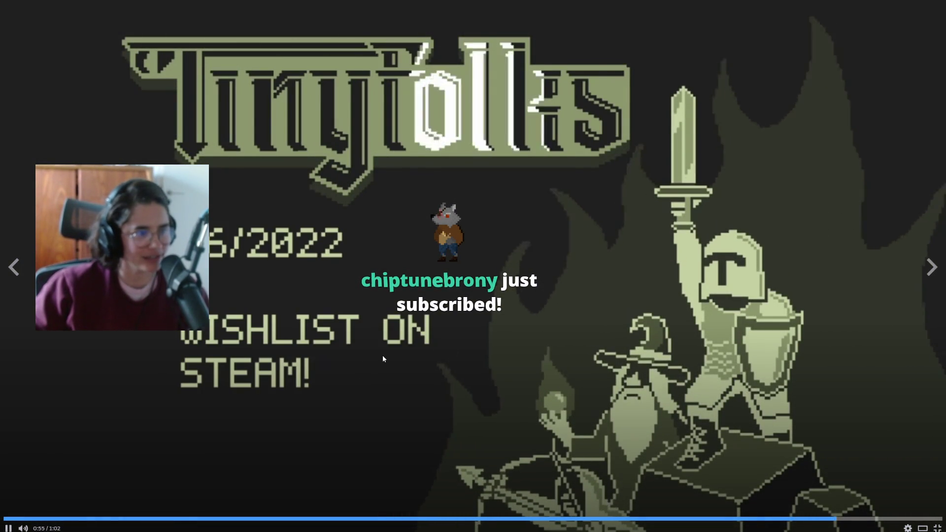
key(Escape)
- Pause the Tinyfolks trailer at 0:57 and start a screen snip
click(398, 199)
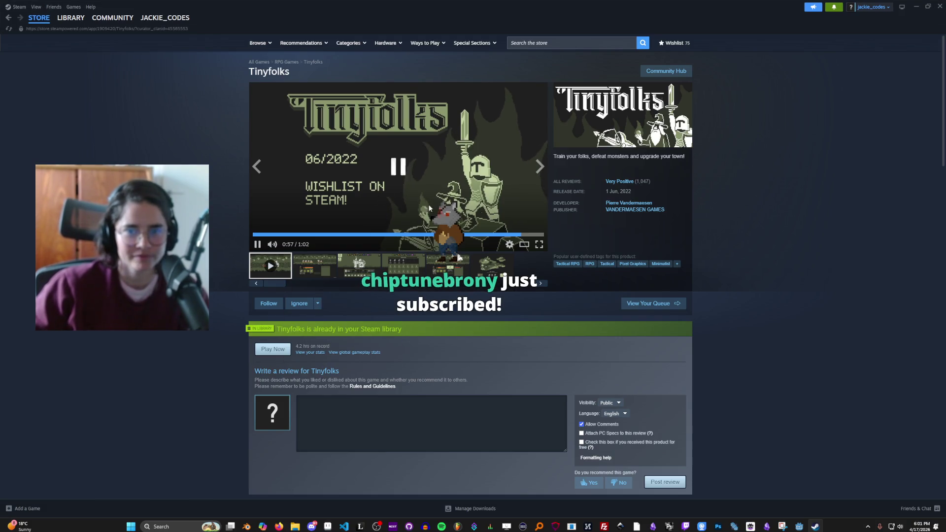
mouse_move(637, 184)
key(super+shift+s)
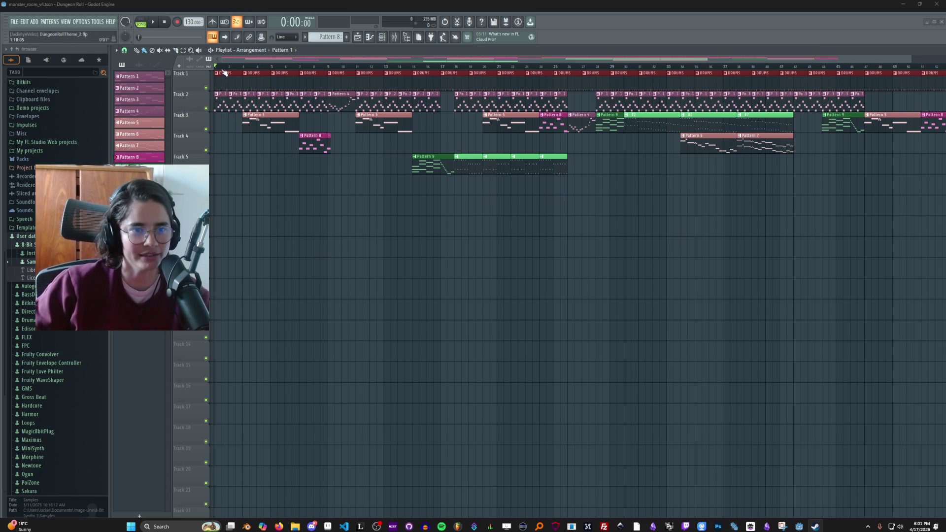
- Play the DungeonRollTheme_2 song, restore FL Studio's window, and switch between it and Godot
key(space)
key(space)
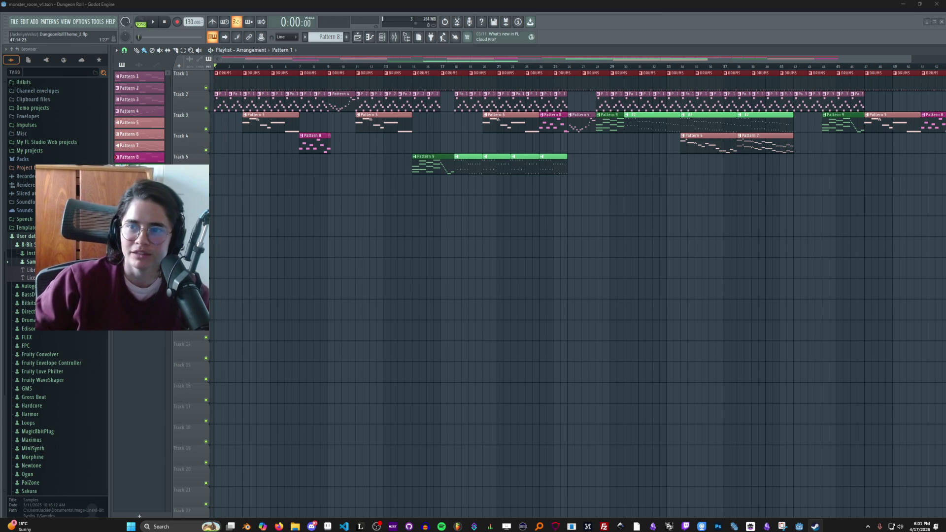
double_click(811, 14)
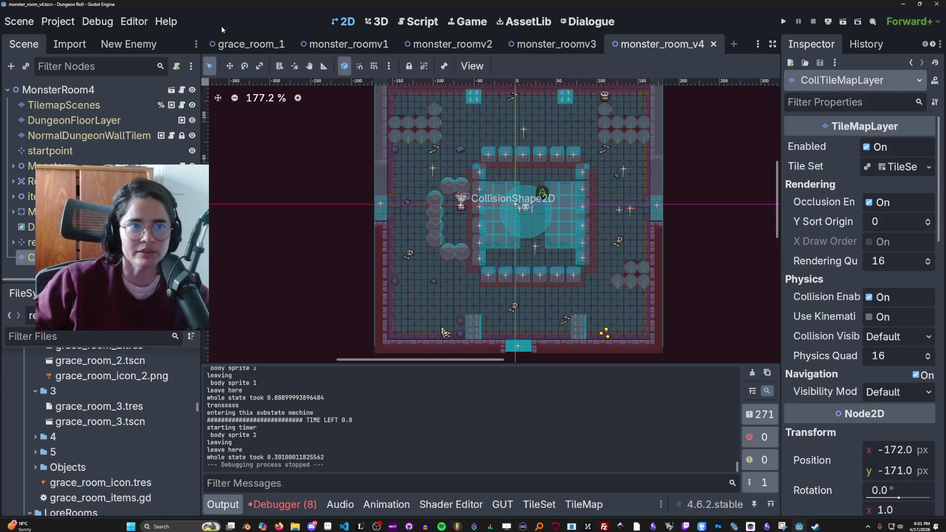
click(634, 36)
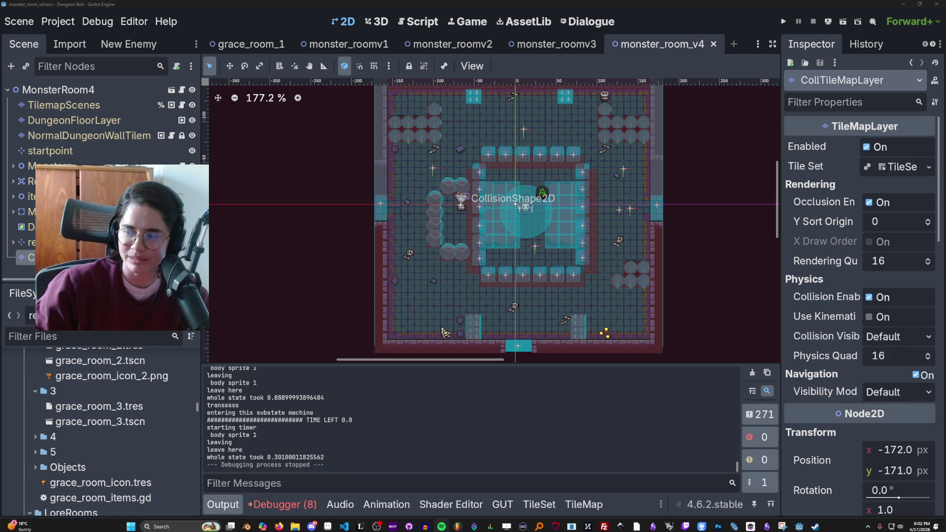
key(alt+Tab)
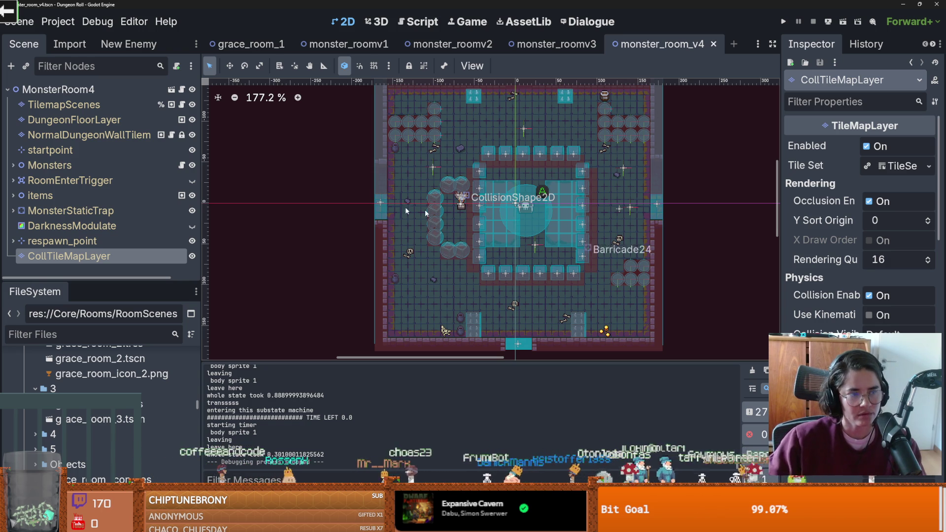
- Select the BuffArea collision shape in monster_room_v4 and save the scene
click(309, 199)
key(ctrl+s)
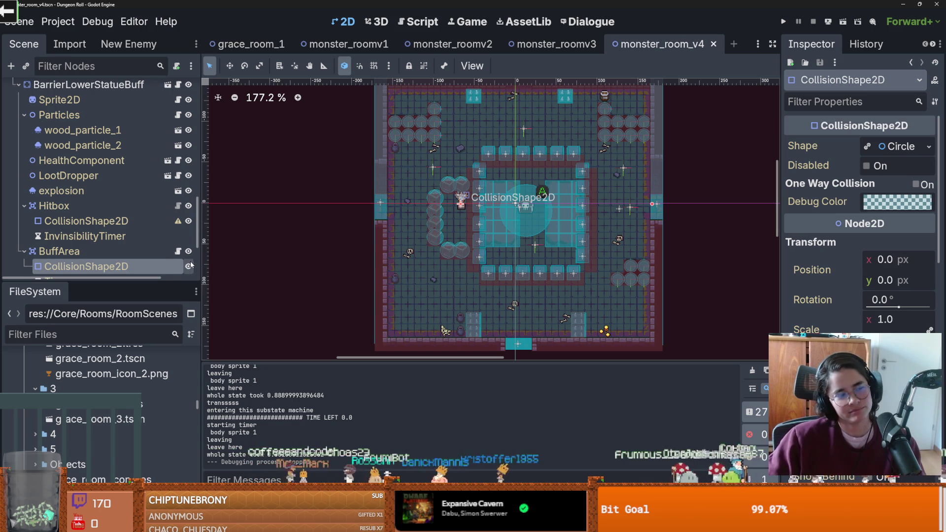
- Enlarge the scene tree, select the BuffArea node and save monster_room_v4
drag(77, 282, 77, 408)
key(ctrl+s)
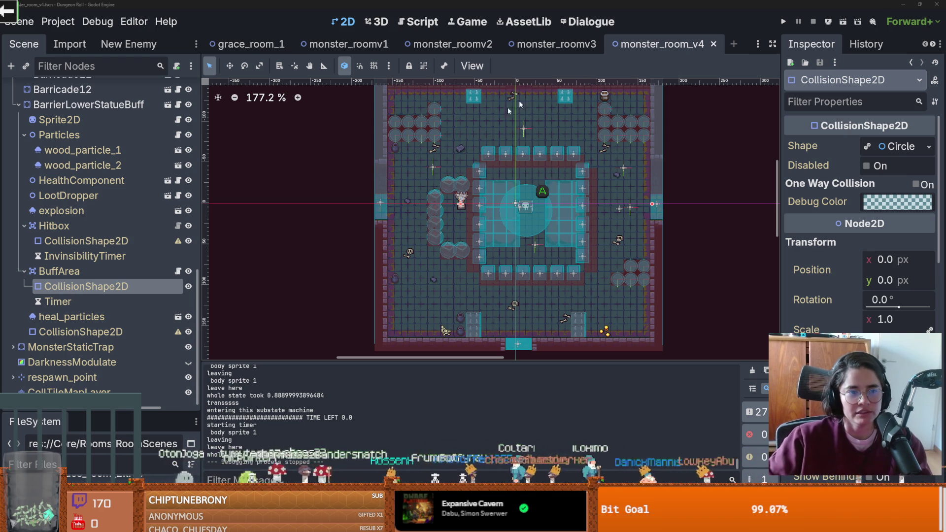
click(59, 271)
key(ctrl+s)
scroll(518, 225, up, 4)
scroll(514, 253, down, 4)
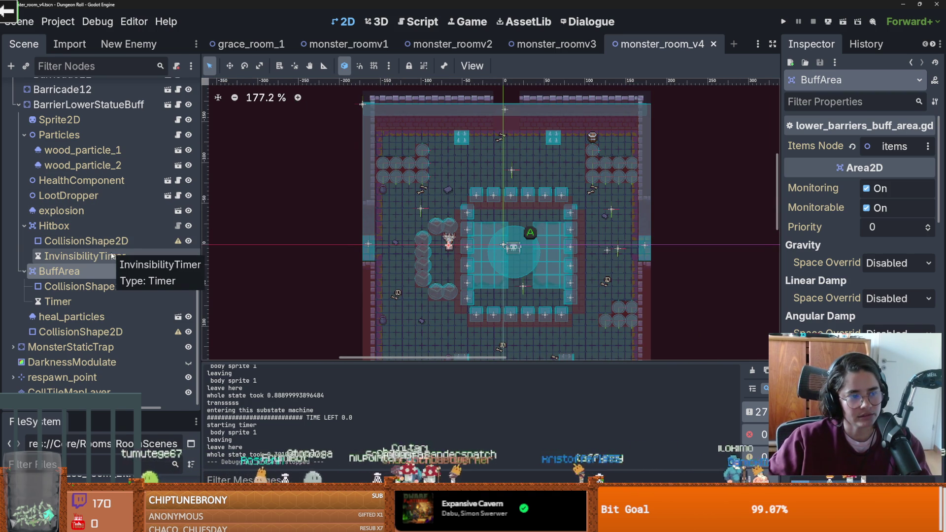
scroll(112, 257, up, 4)
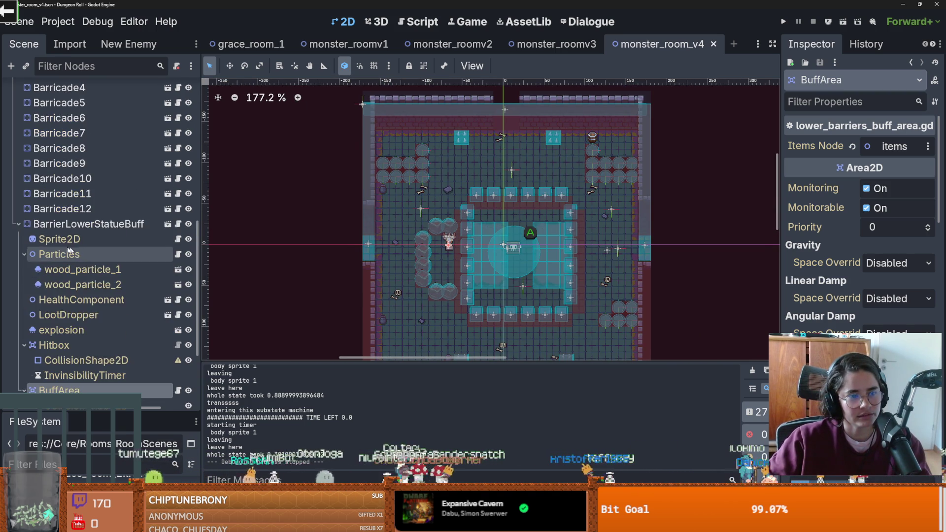
- Collapse the BarrierLowerStatueBuff and items nodes and save monster_room_v4
click(17, 224)
scroll(15, 212, up, 5)
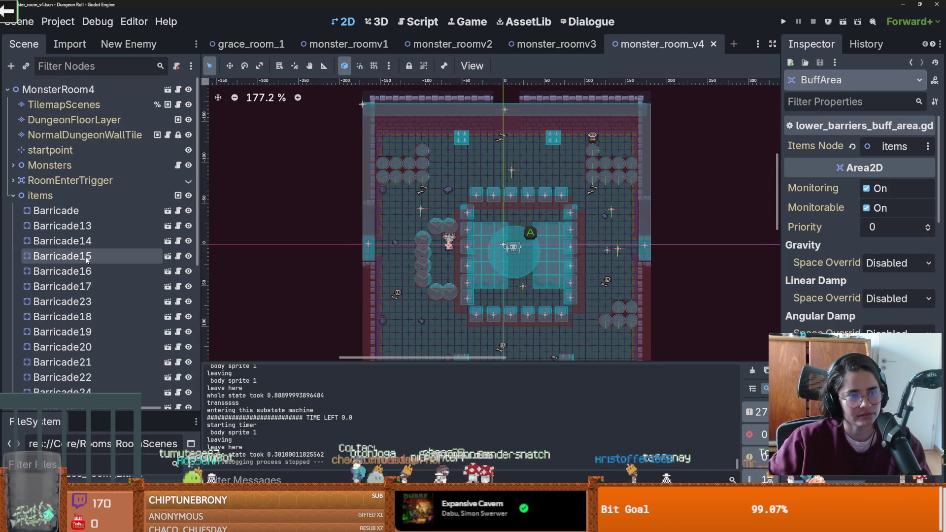
click(15, 197)
key(ctrl+s)
- In grace_room_1, collapse items, save, and select DarknessModulate, respawn_point and CollTileMapLayer
click(266, 44)
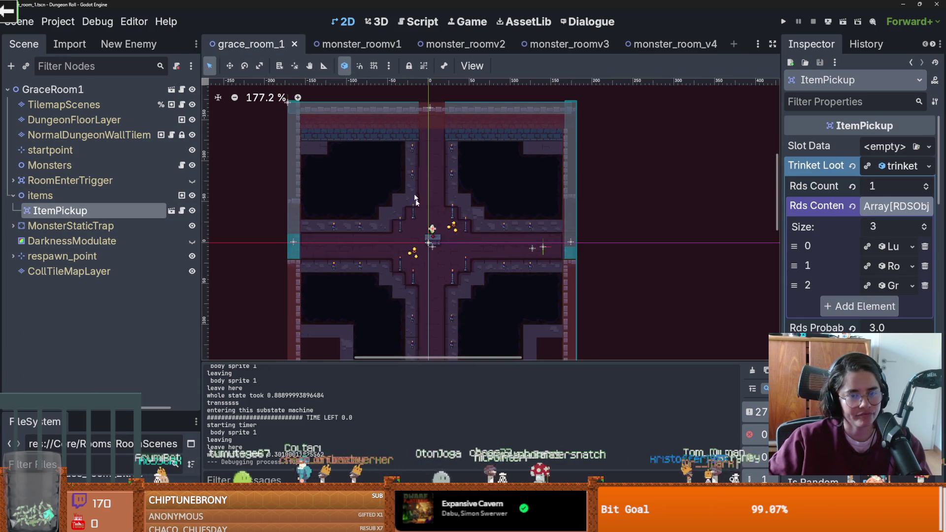
scroll(412, 184, up, 1)
scroll(412, 184, down, 1)
click(13, 196)
key(ctrl+s)
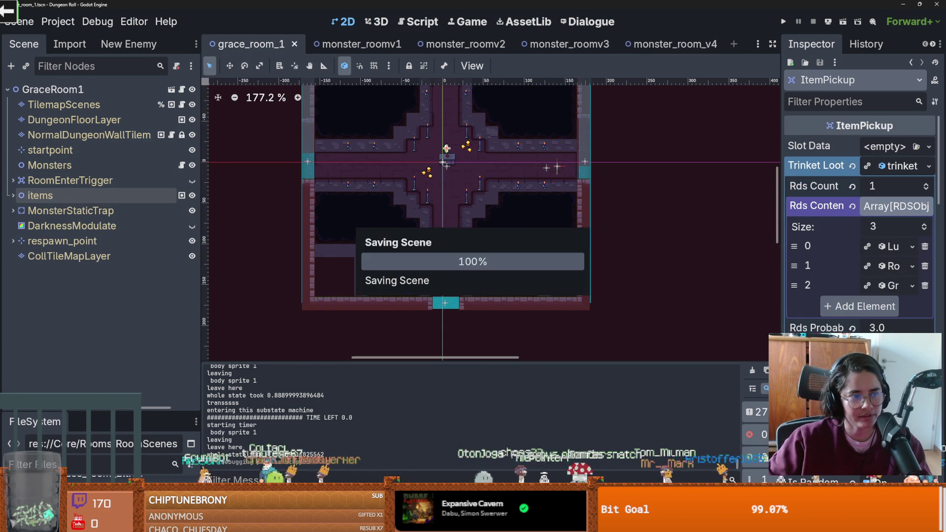
click(49, 225)
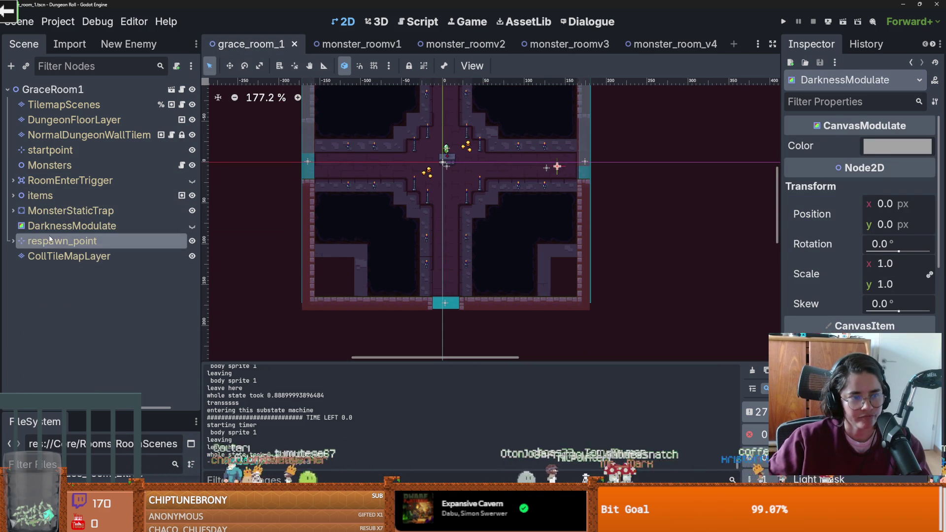
click(50, 255)
click(13, 241)
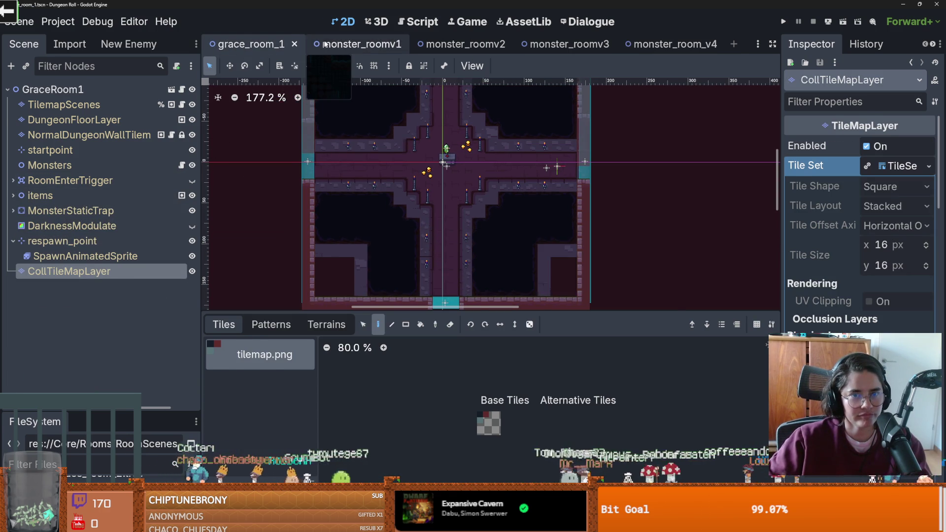
- Close the monster_roomv1, monster_roomv2, monster_roomv3 and monster_room_v4 scene tabs
click(318, 43)
click(403, 45)
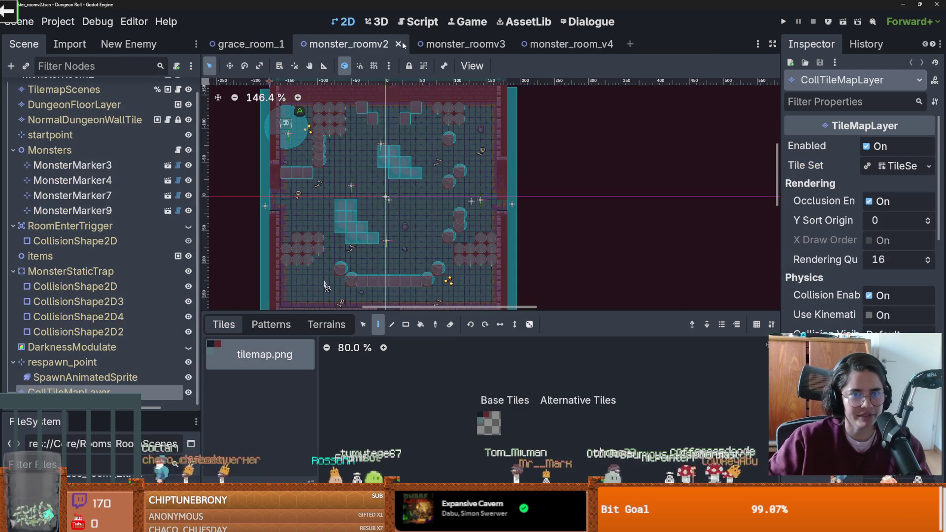
click(403, 44)
click(403, 45)
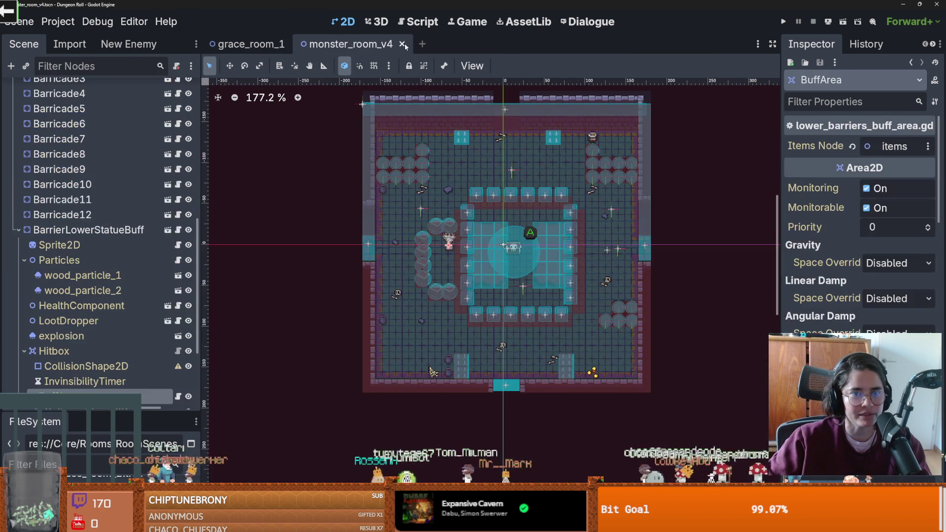
click(403, 44)
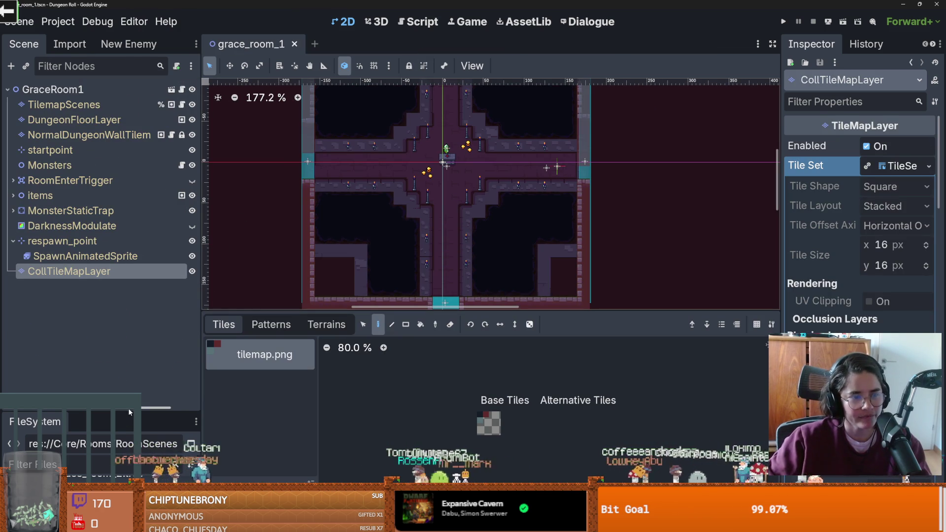
- Move the Scene/FileSystem splitter back and forth and browse the FileSystem tree
drag(128, 408, 147, 271)
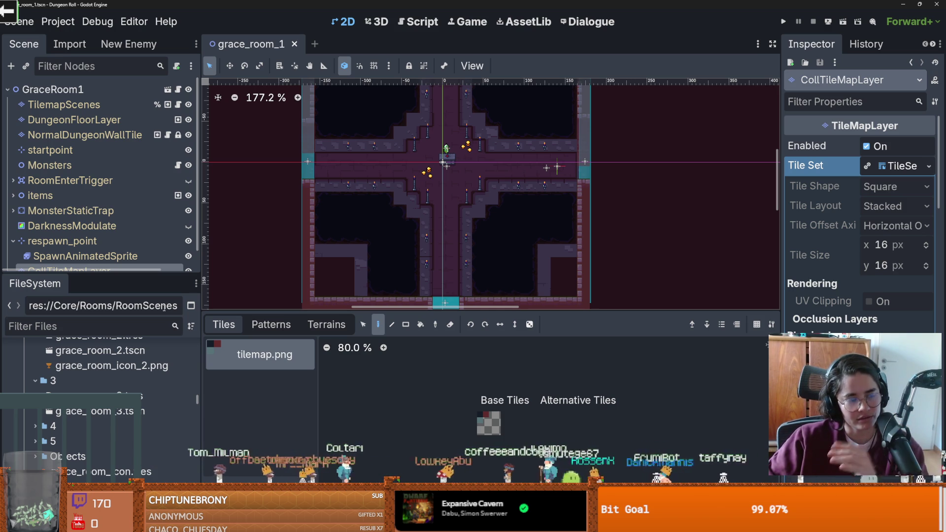
mouse_move(57, 274)
mouse_down()
mouse_move(118, 325)
mouse_move(123, 273)
mouse_up()
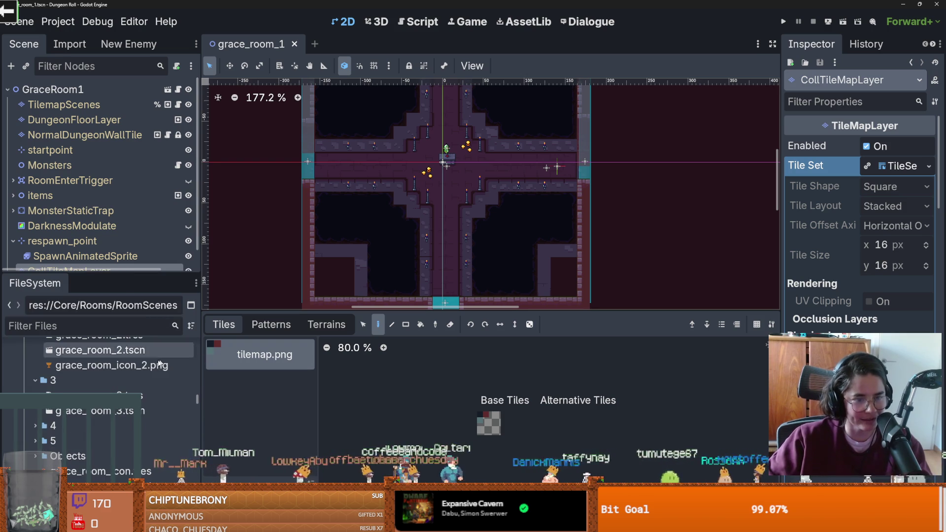
scroll(172, 359, down, 2)
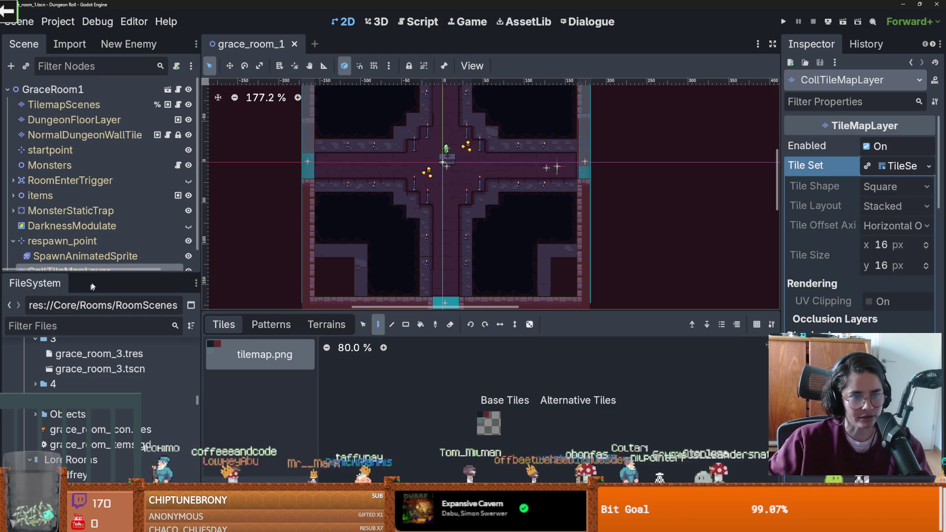
drag(101, 274, 101, 158)
scroll(141, 307, up, 5)
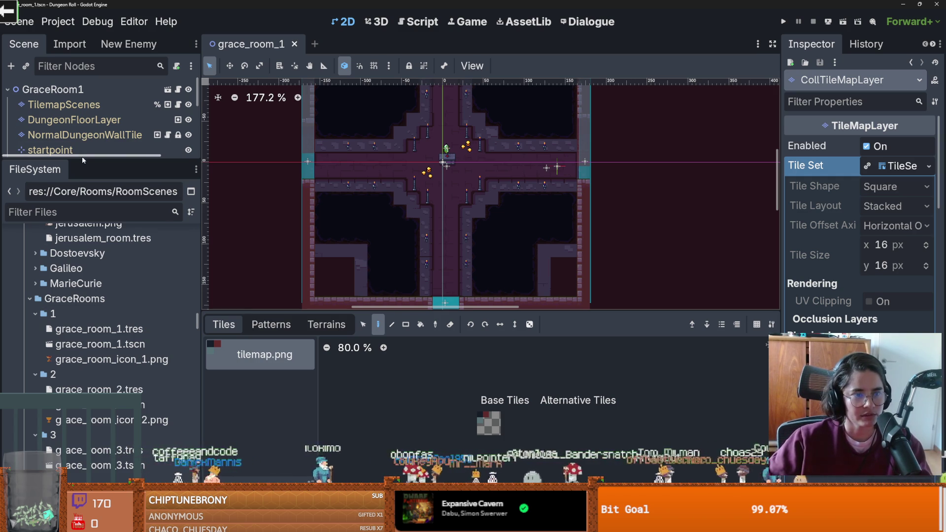
drag(82, 158, 74, 318)
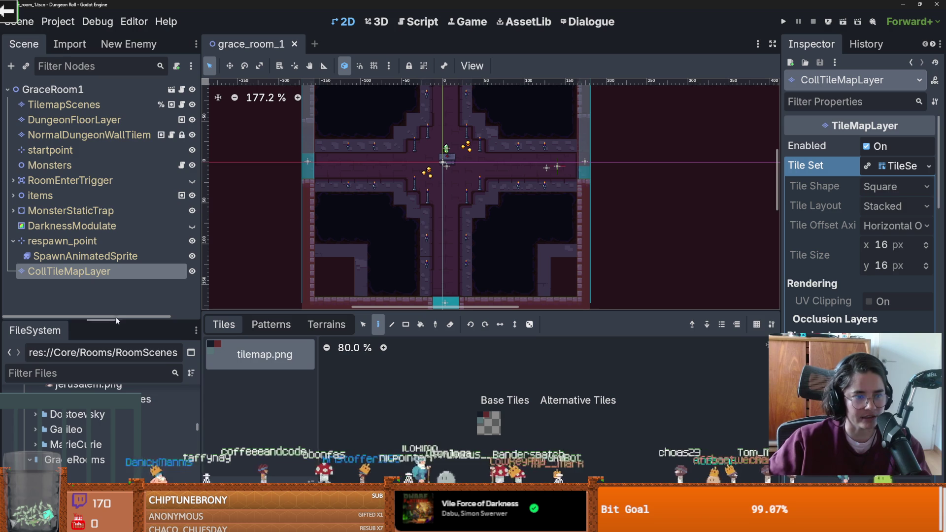
drag(115, 319, 128, 89)
scroll(111, 306, down, 5)
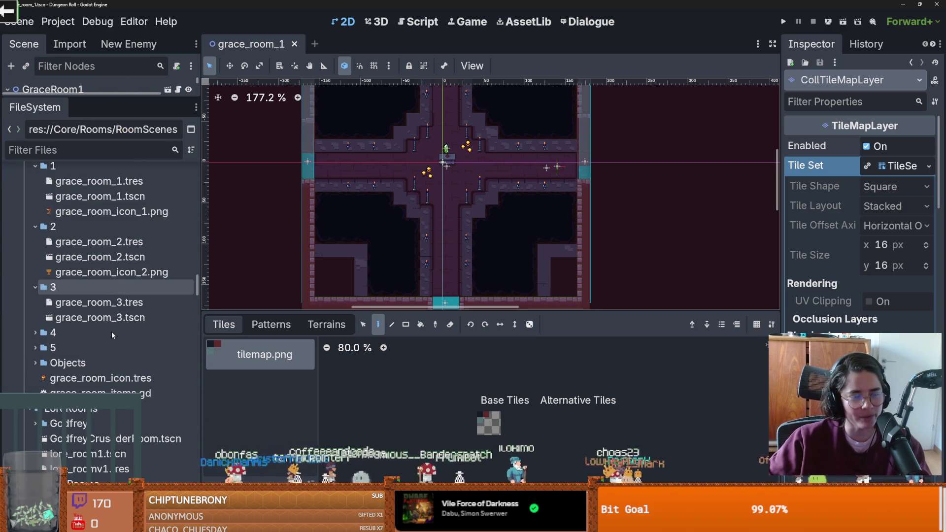
scroll(112, 323, up, 10)
scroll(71, 320, up, 20)
scroll(71, 311, up, 20)
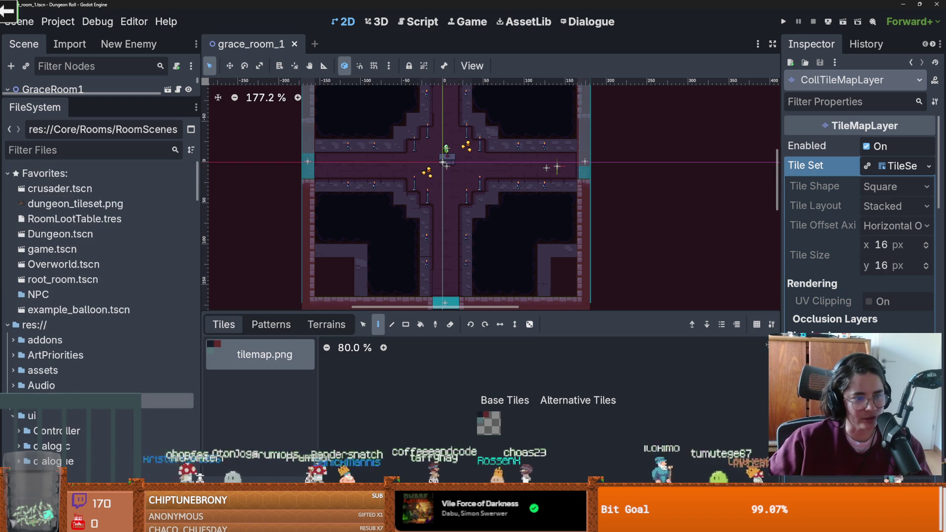
- Save grace_room_1, collapse the ui folder, and enlarge the FileSystem dock
key(ctrl+s)
click(31, 416)
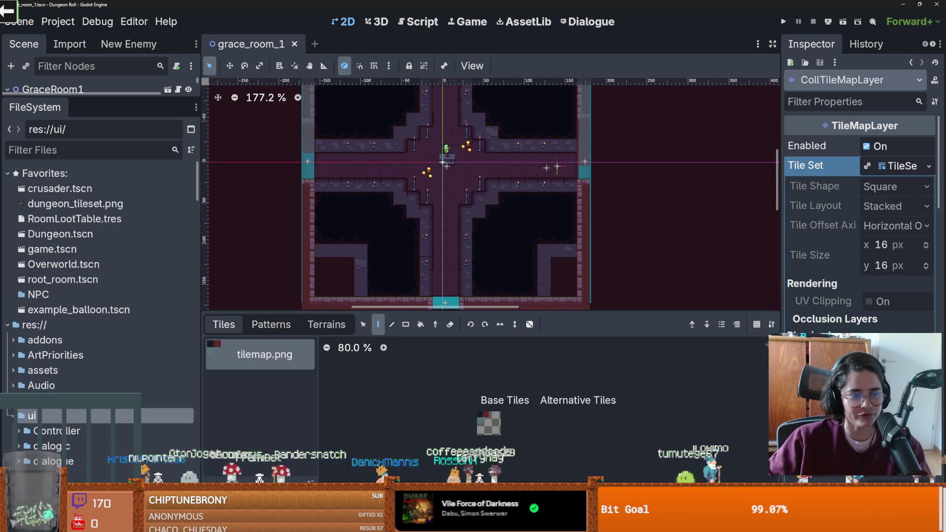
double_click(46, 417)
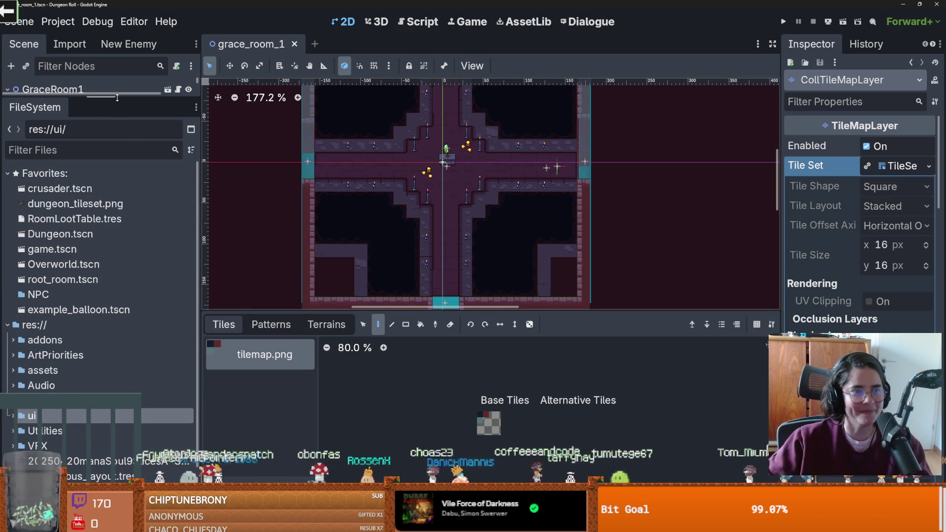
drag(117, 97, 117, 294)
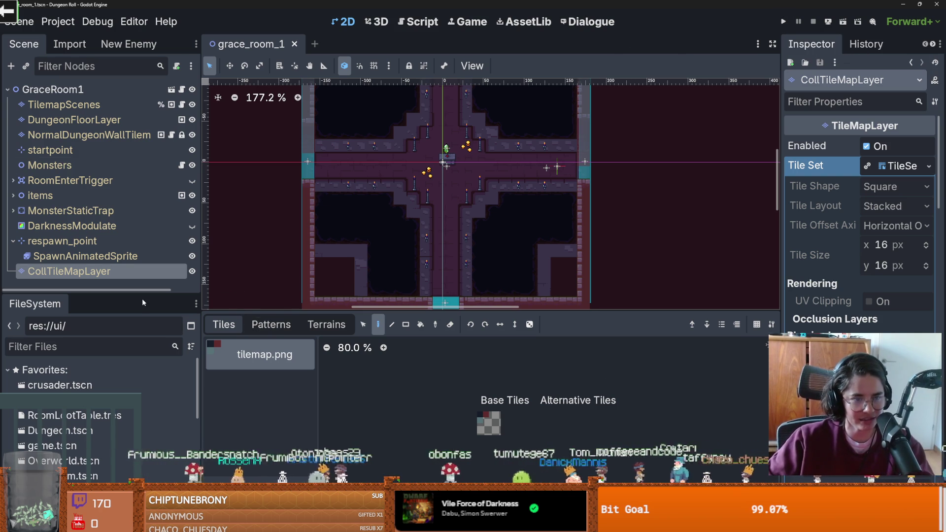
drag(142, 296, 138, 170)
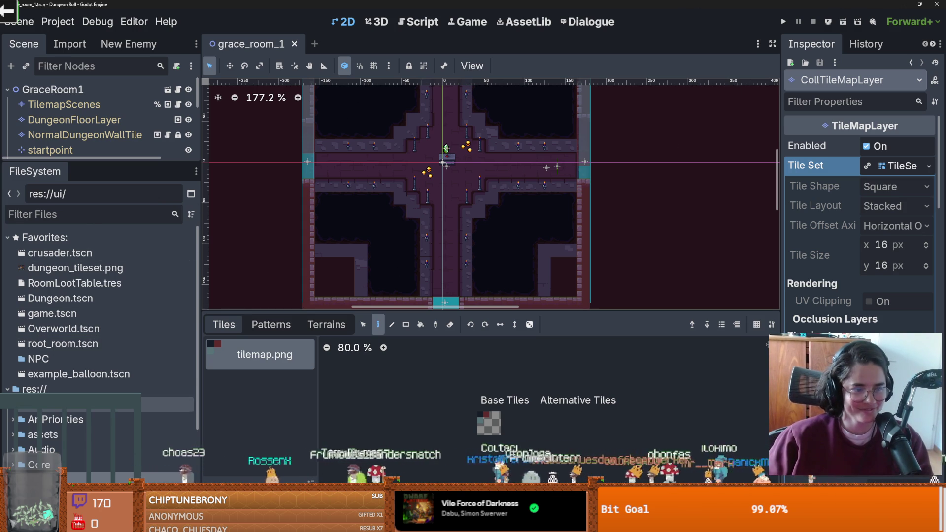
- Shrink the TileMap panel, zoom and pan the room view, and enlarge the scene tree, then switch to the browser
scroll(98, 320, down, 5)
drag(296, 316, 397, 437)
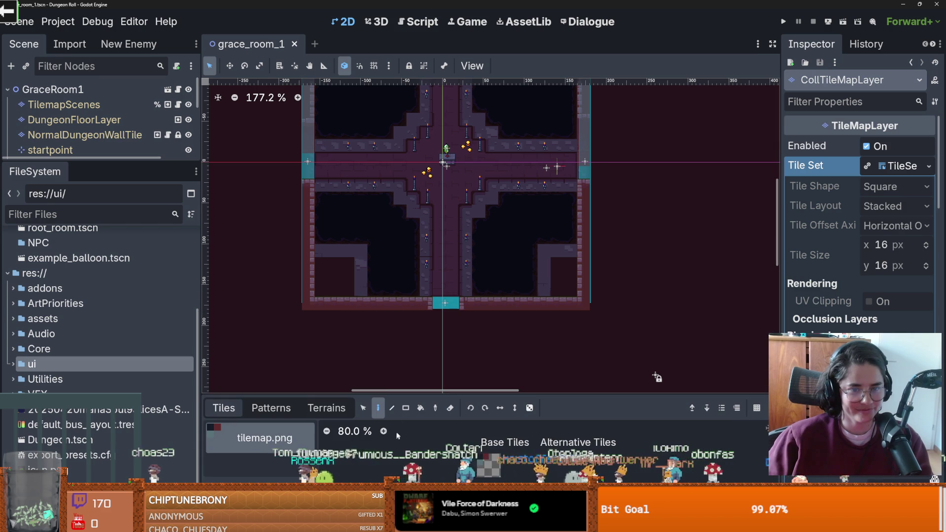
scroll(407, 303, up, 2)
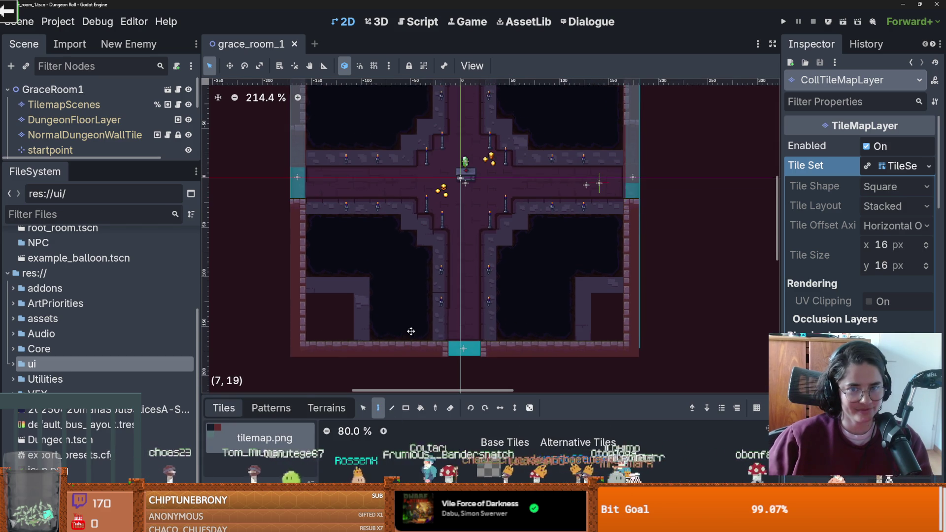
drag(408, 322, 414, 339)
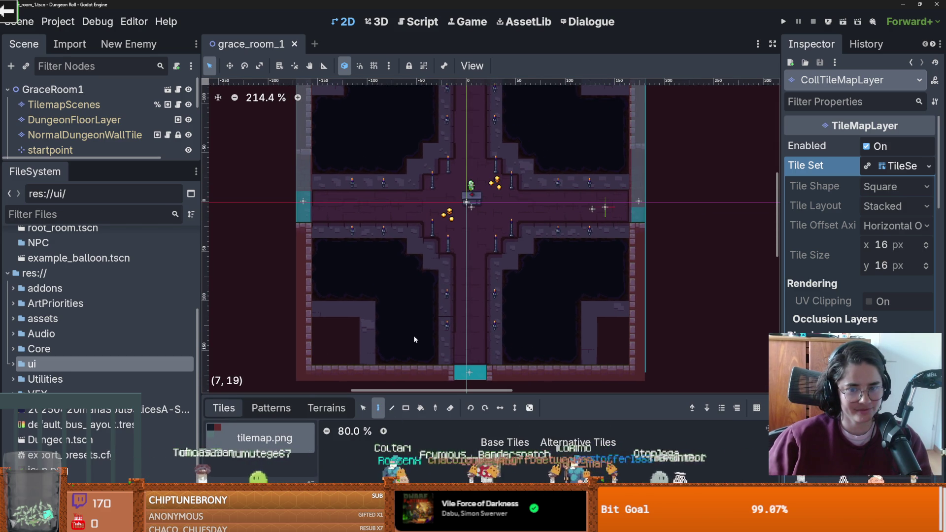
drag(88, 161, 183, 356)
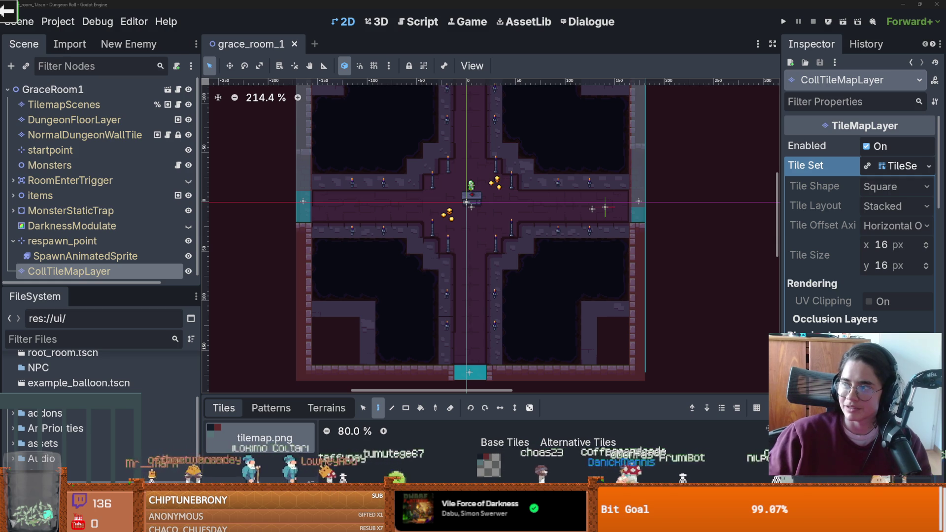
key(alt+Tab)
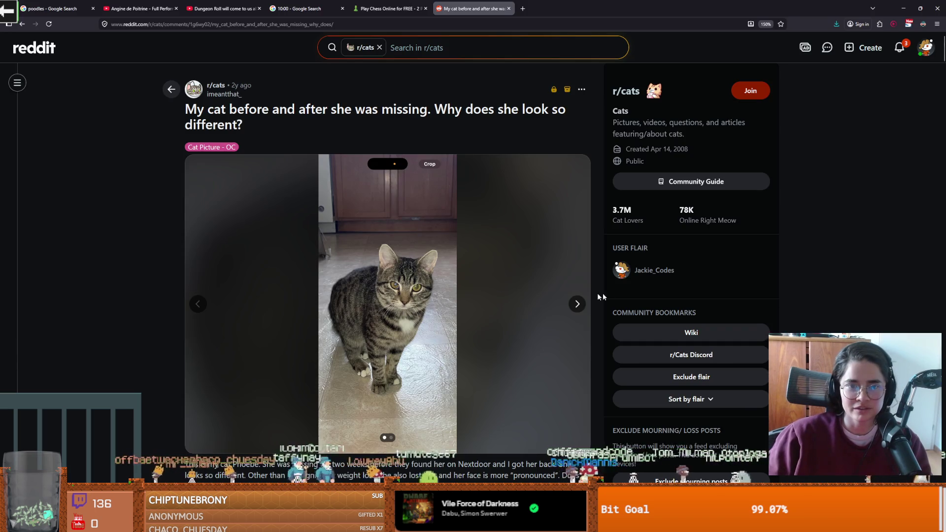
click(523, 302)
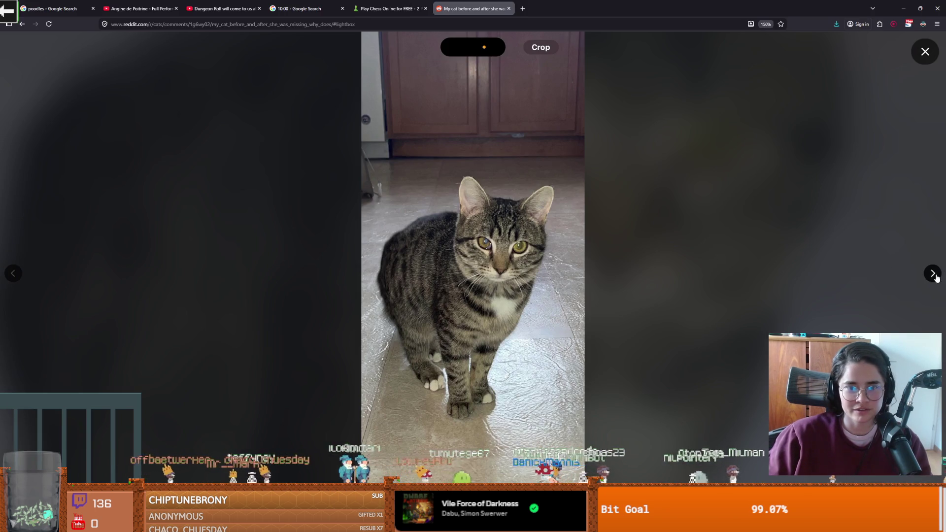
click(934, 275)
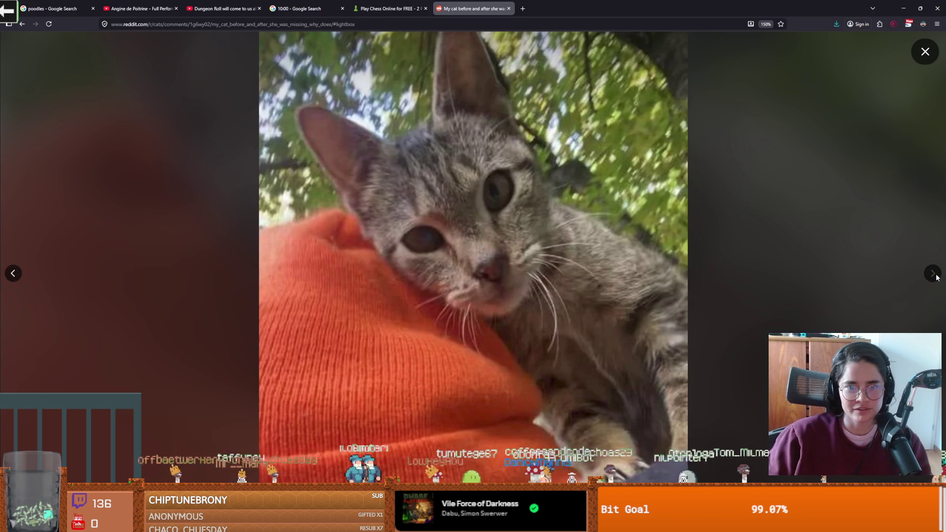
click(15, 274)
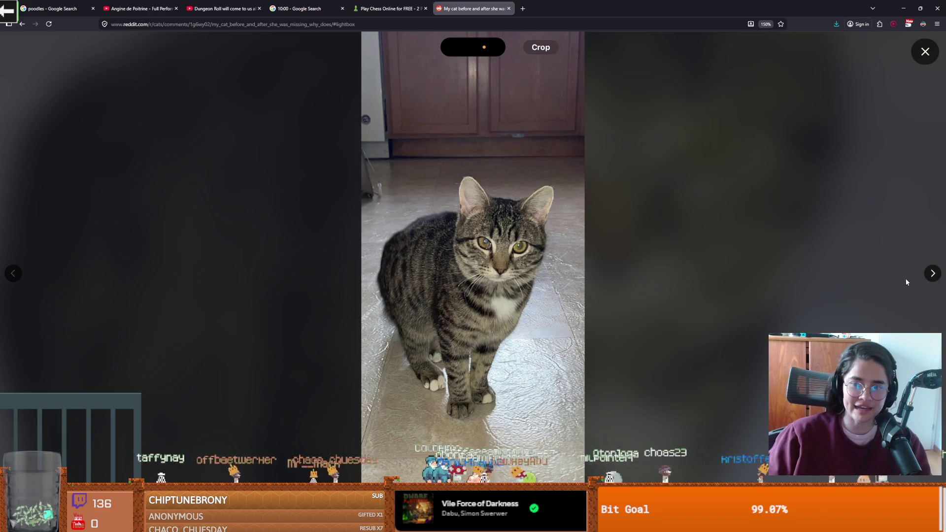
click(932, 273)
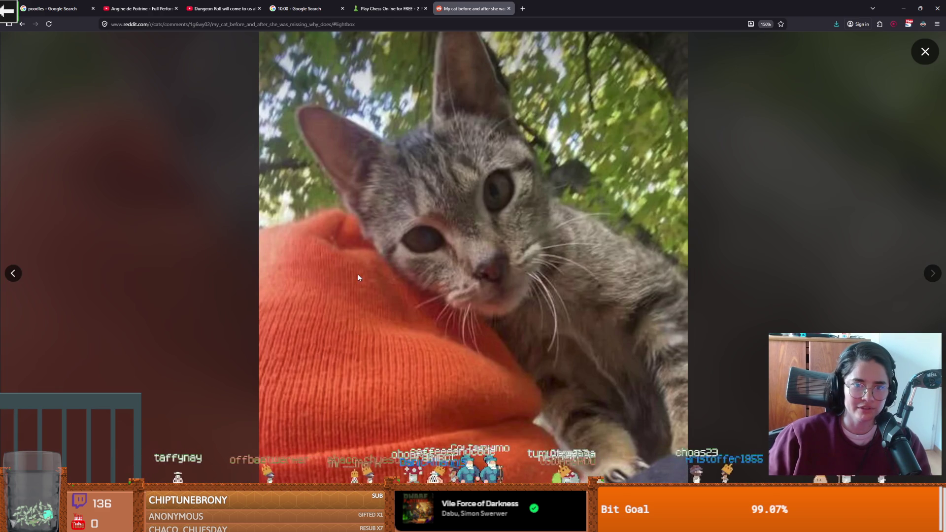
click(15, 273)
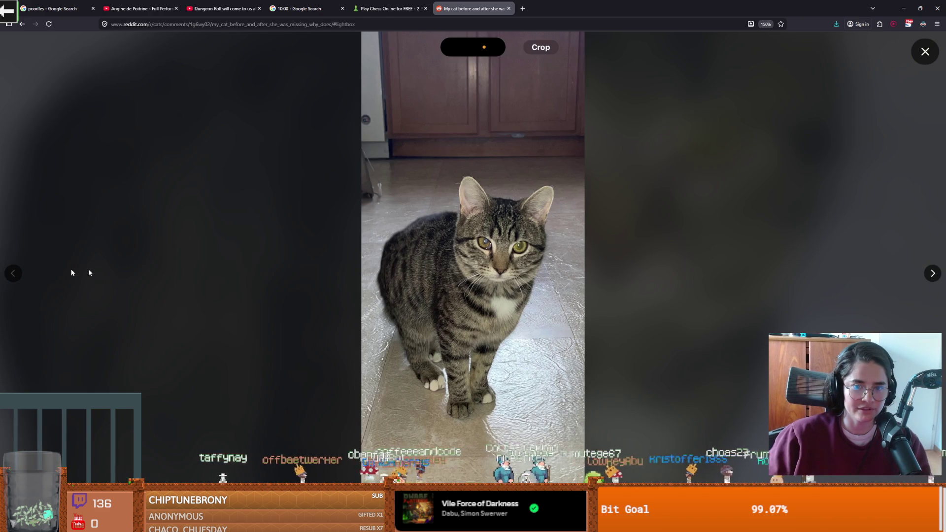
click(932, 274)
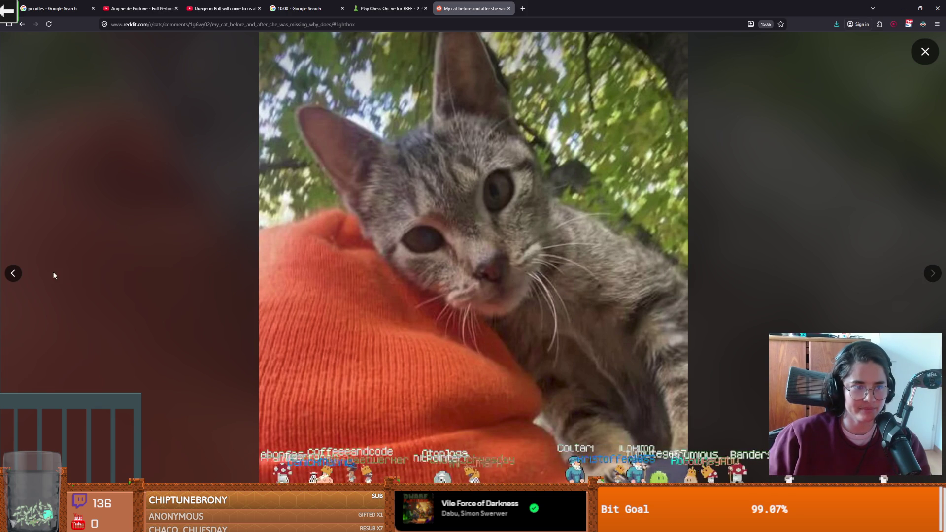
click(15, 274)
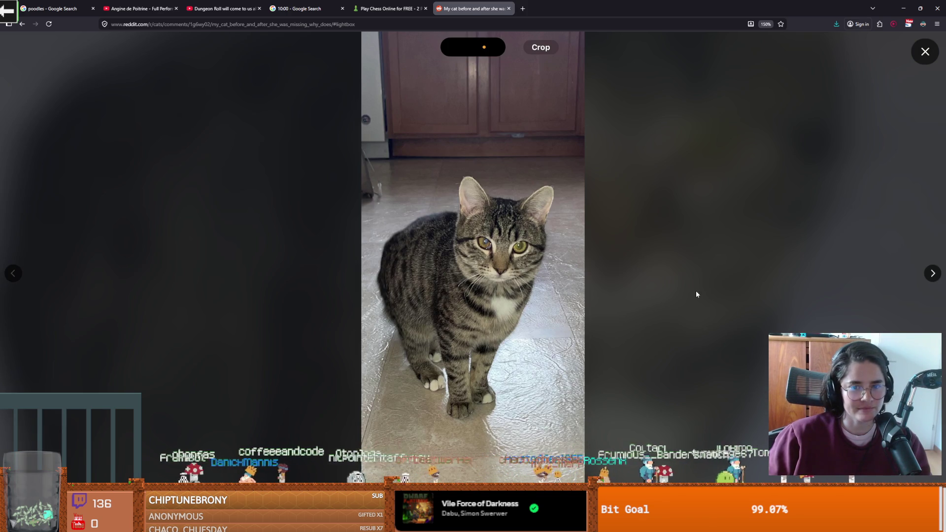
click(932, 274)
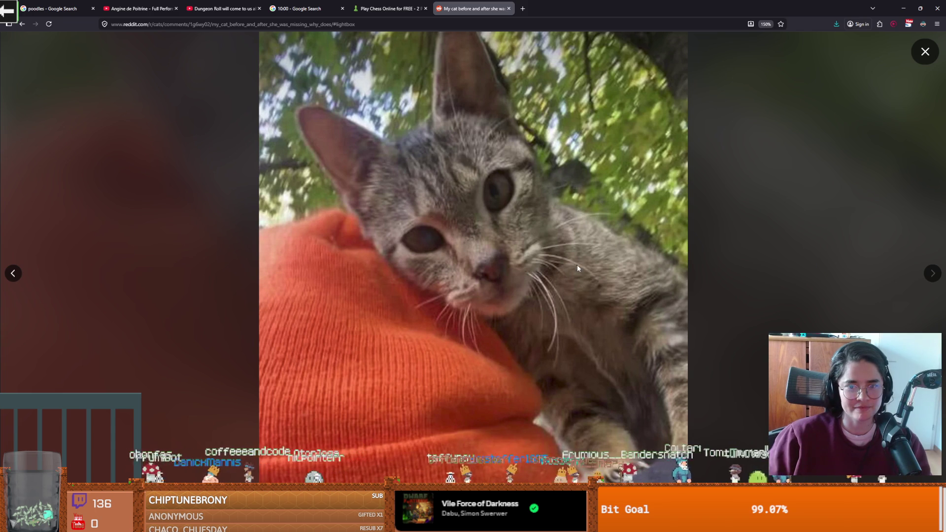
click(19, 276)
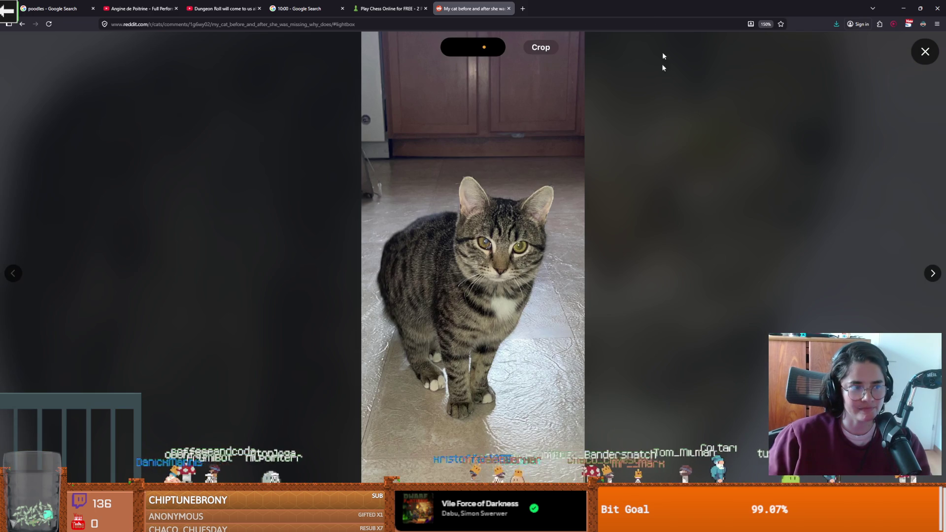
key(alt+Tab)
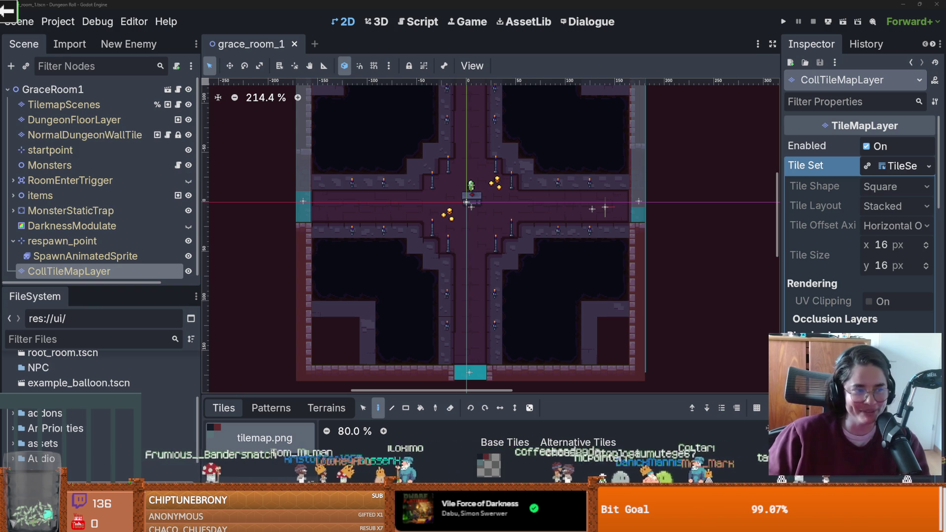
- Zoom the room view, resize the Scene and FileSystem docks, save grace_room_1 and run with F5
scroll(315, 221, up, 3)
key(ctrl+s)
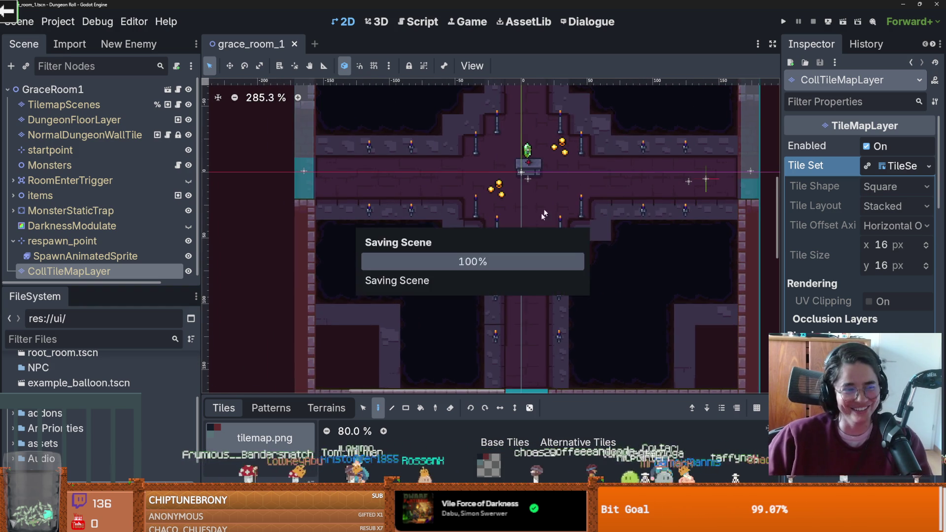
scroll(357, 298, up, 3)
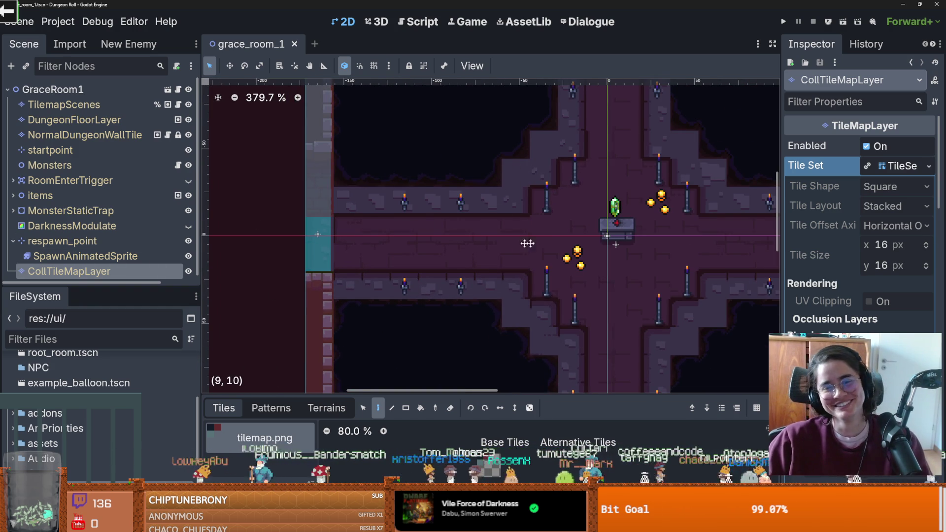
scroll(492, 221, right, 5)
mouse_move(164, 290)
mouse_down()
mouse_move(162, 439)
mouse_move(110, 439)
mouse_move(75, 412)
mouse_move(74, 356)
mouse_move(175, 333)
mouse_up()
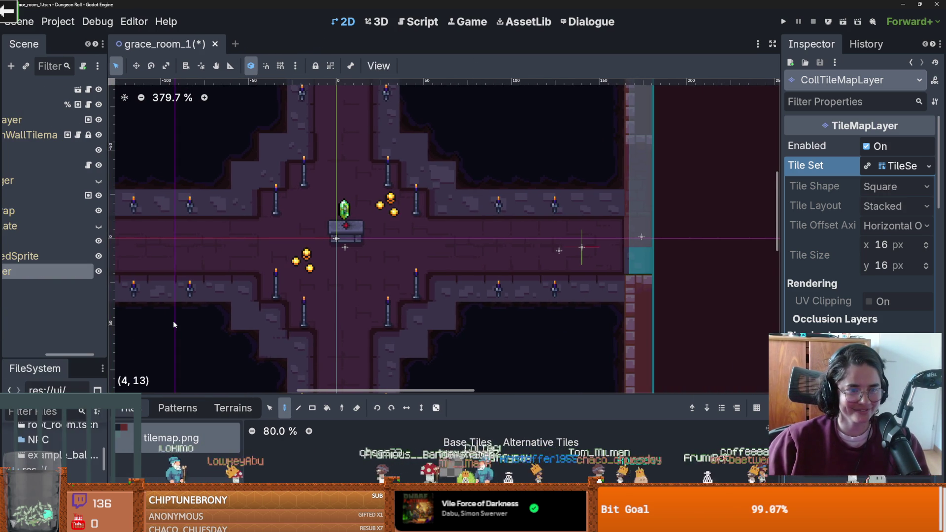
drag(109, 325, 207, 325)
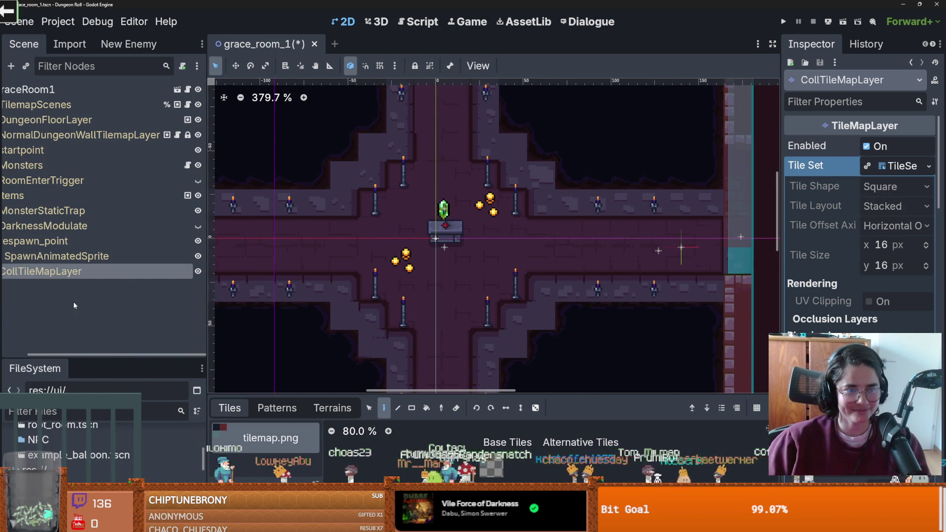
mouse_move(11, 356)
mouse_down()
mouse_move(10, 338)
mouse_move(90, 335)
mouse_move(65, 336)
mouse_up()
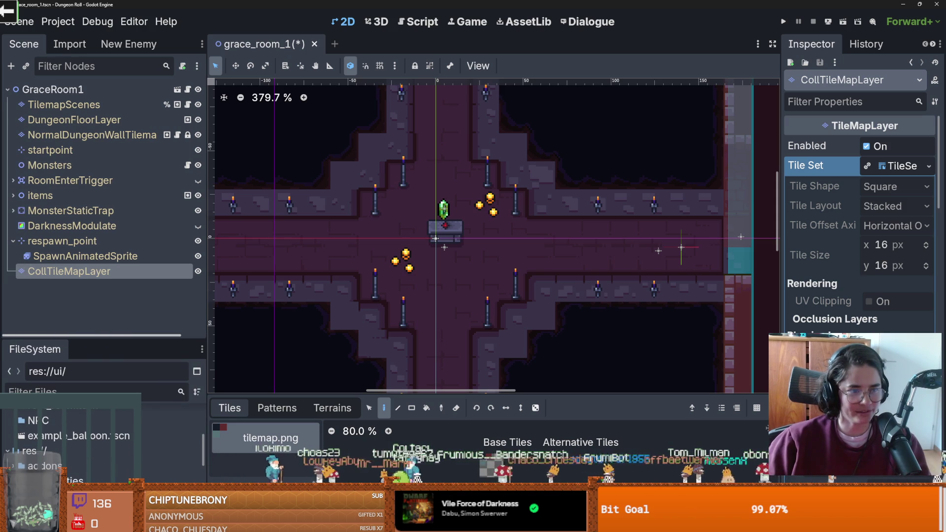
key(ctrl+s)
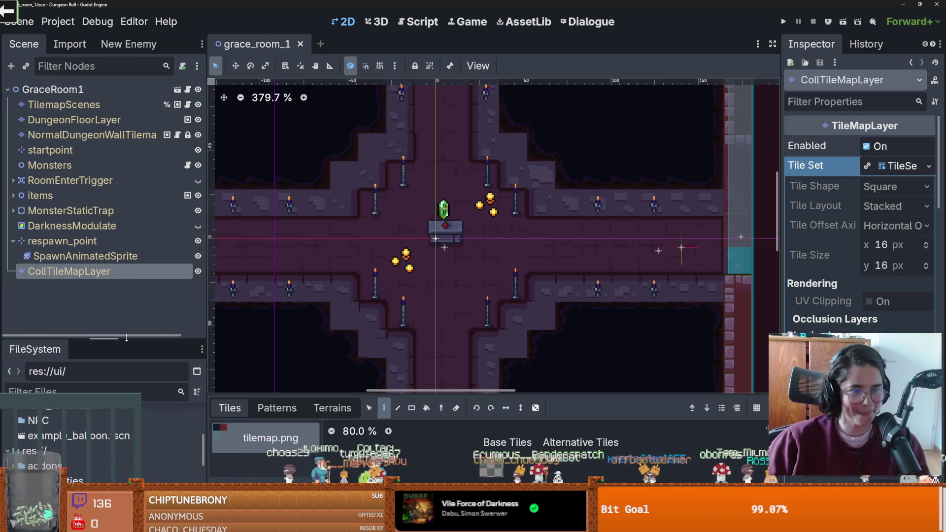
drag(127, 341, 126, 225)
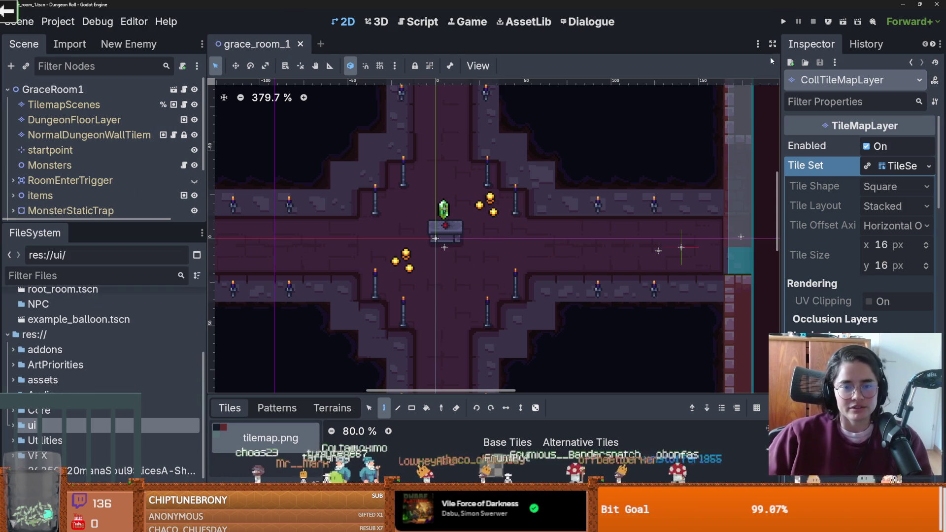
key(F5)
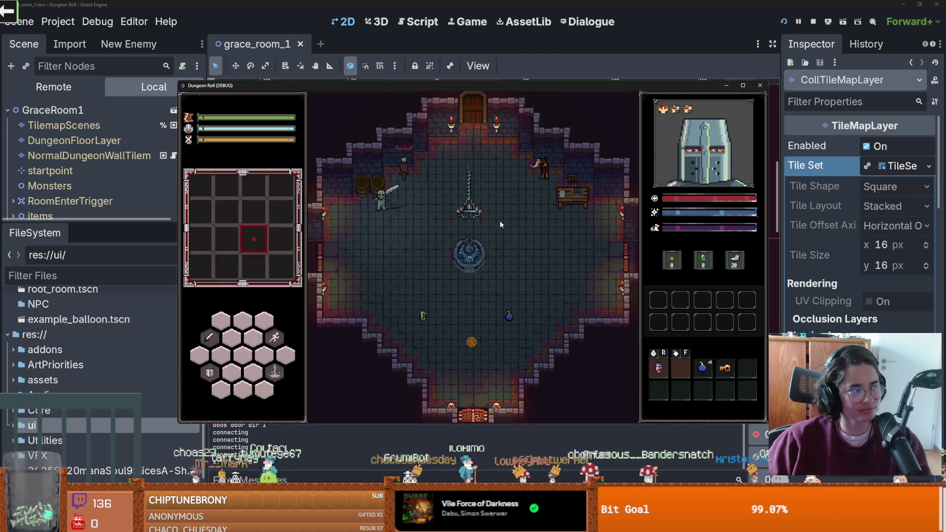
- Move the knight in the test game, stop it with F8, shrink the audio mixer and relaunch
key(s)
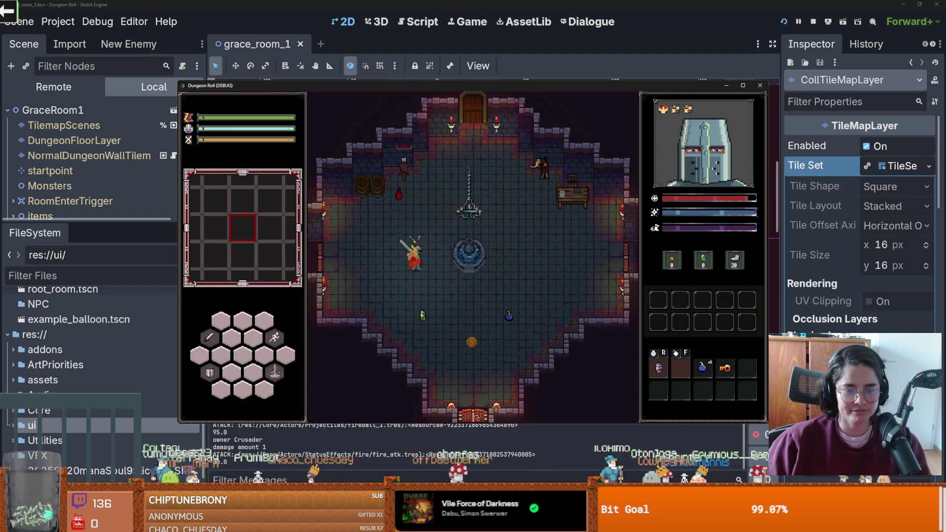
key(F8)
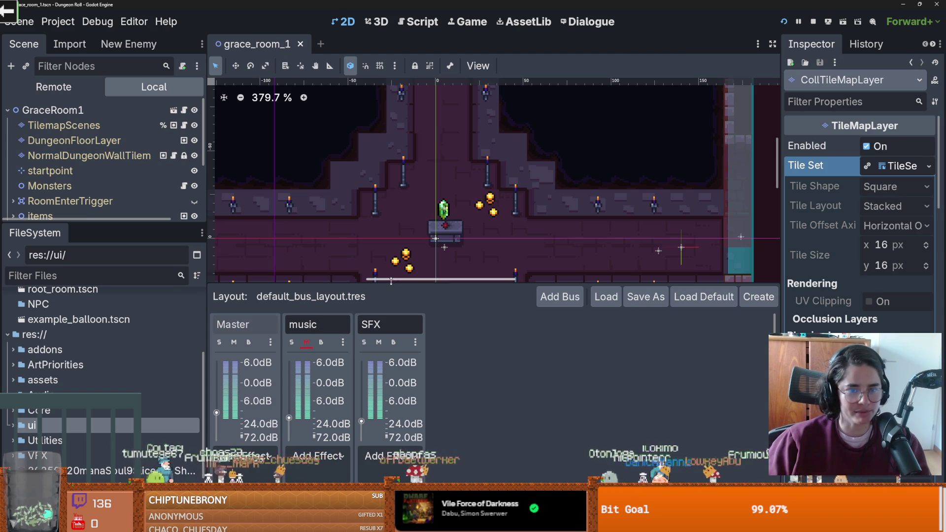
drag(391, 283, 391, 446)
key(F5)
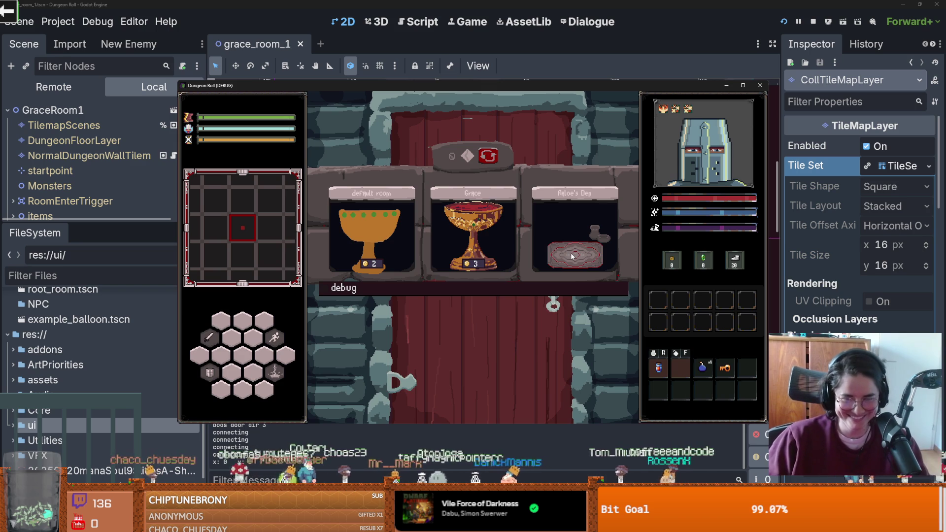
- Choose Aloe's Den, walk the knight to the shopkeeper, close the game and save grace_room_1
click(571, 253)
key(w)
key(w)
key(a)
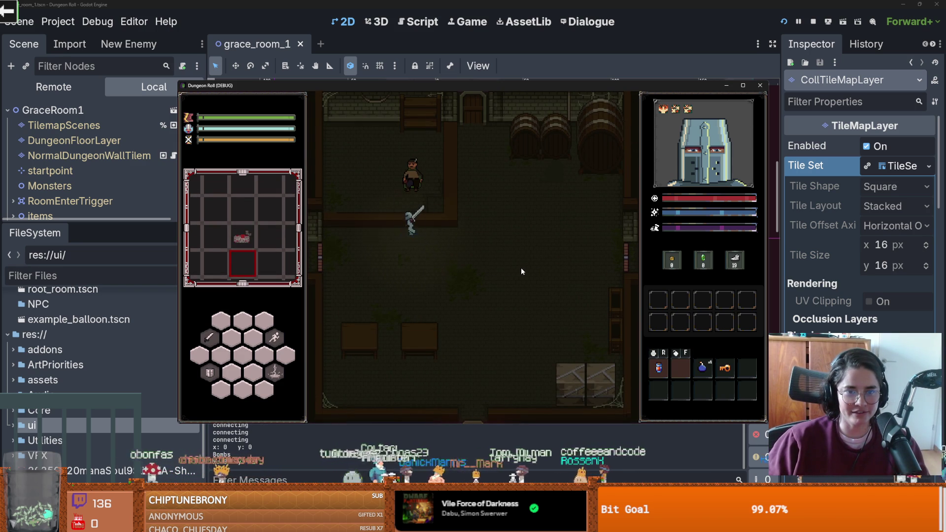
key(d)
key(w)
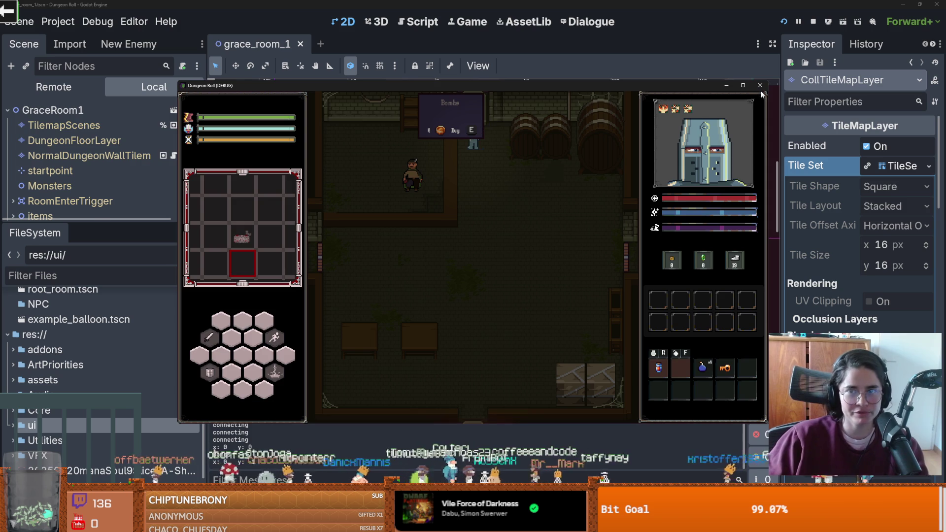
click(759, 85)
key(ctrl+s)
scroll(443, 173, up, 1)
scroll(427, 205, down, 2)
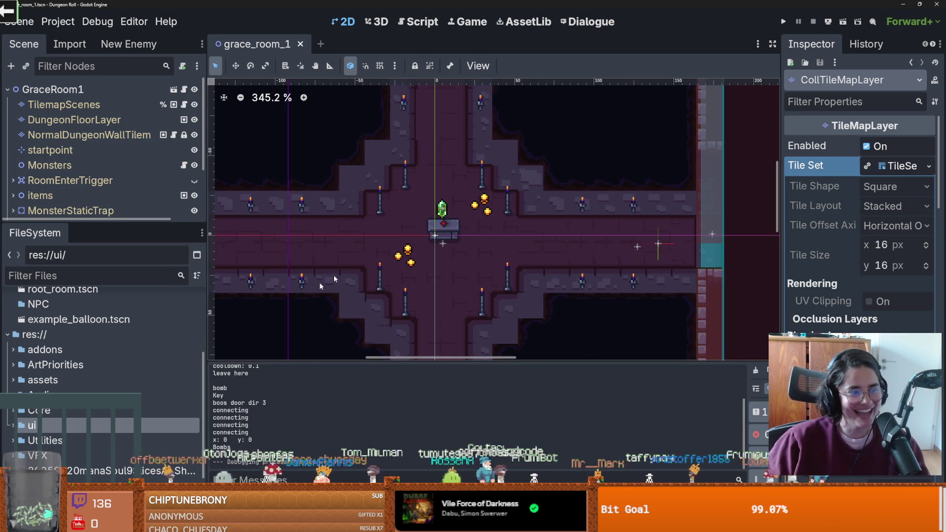
mouse_move(140, 223)
mouse_down()
mouse_move(140, 242)
mouse_move(137, 164)
mouse_move(202, 259)
mouse_up()
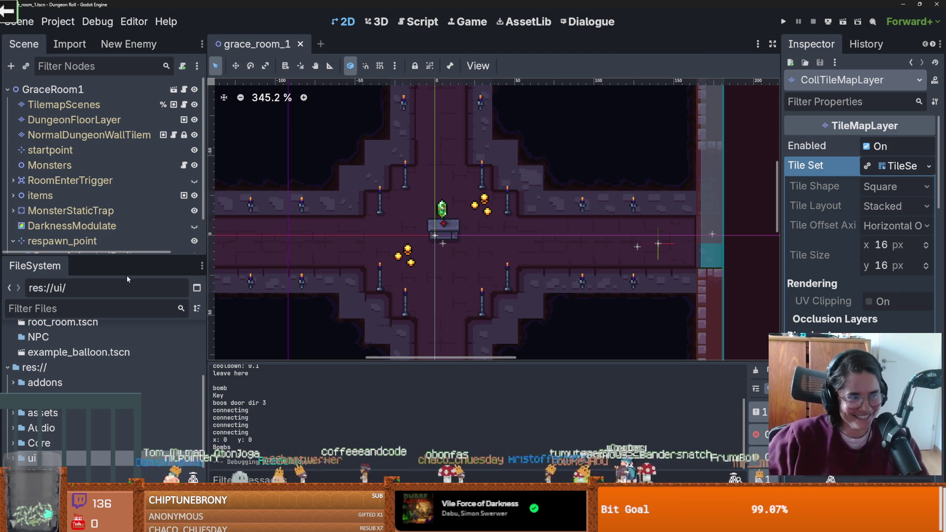
click(117, 310)
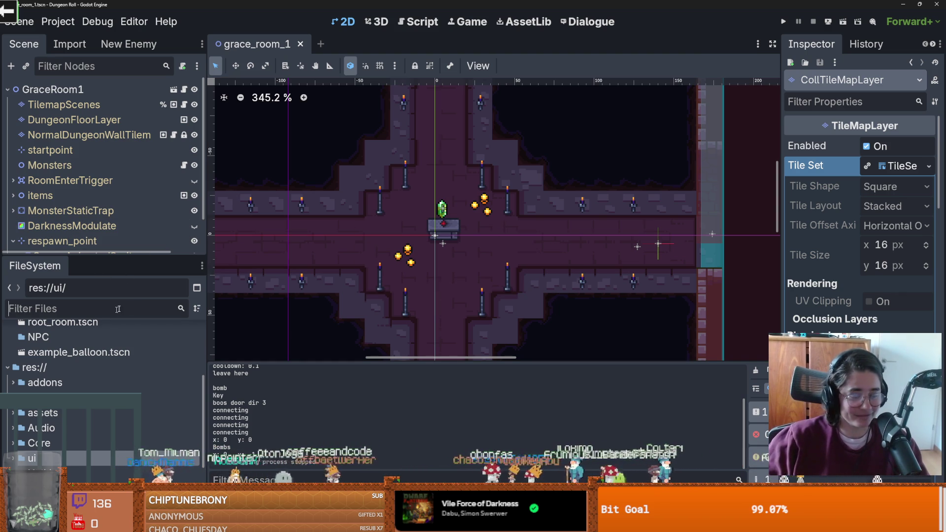
scroll(103, 375, down, 2)
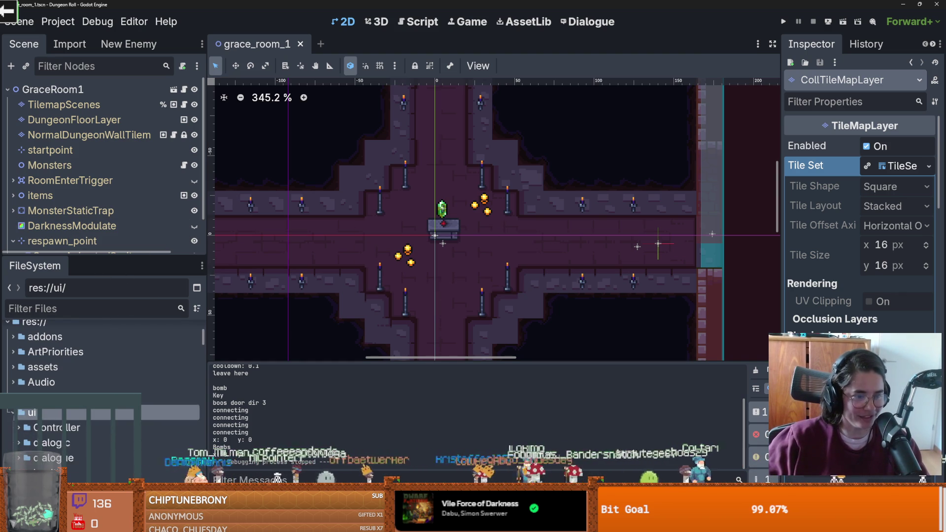
scroll(104, 374, up, 1)
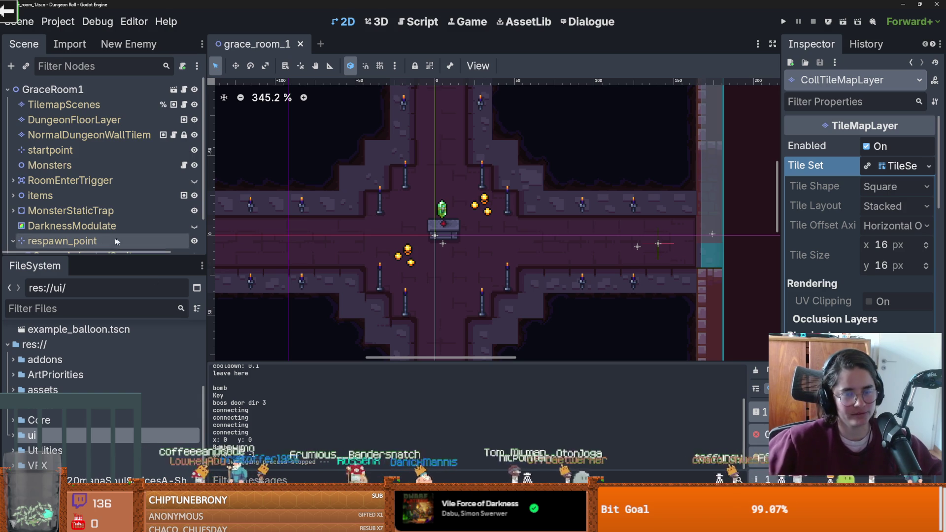
mouse_move(153, 255)
mouse_down()
mouse_move(163, 371)
mouse_move(123, 243)
mouse_up()
key(ctrl+s)
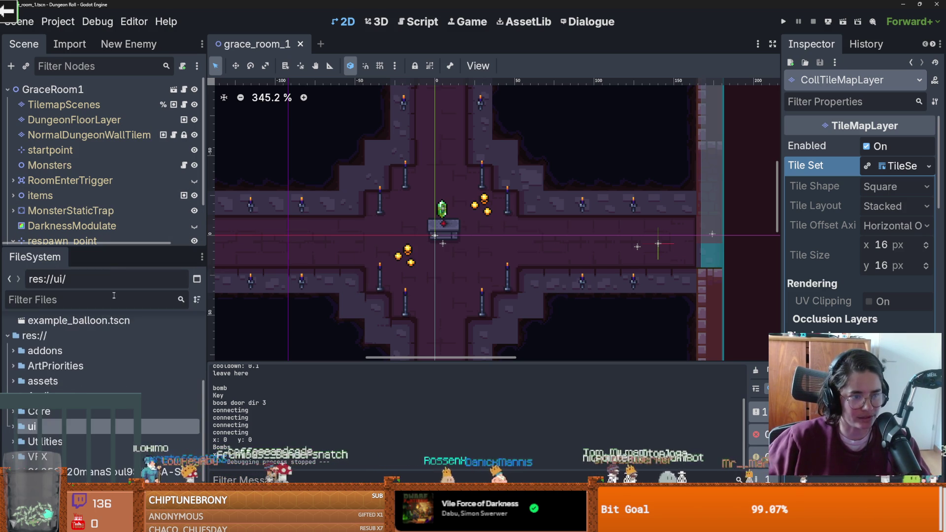
scroll(92, 367, down, 5)
scroll(450, 220, down, 3)
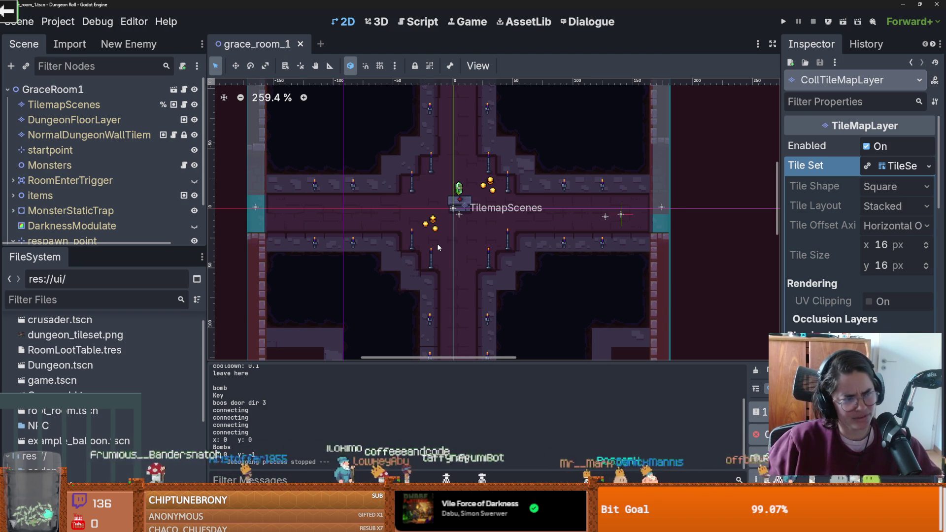
click(99, 294)
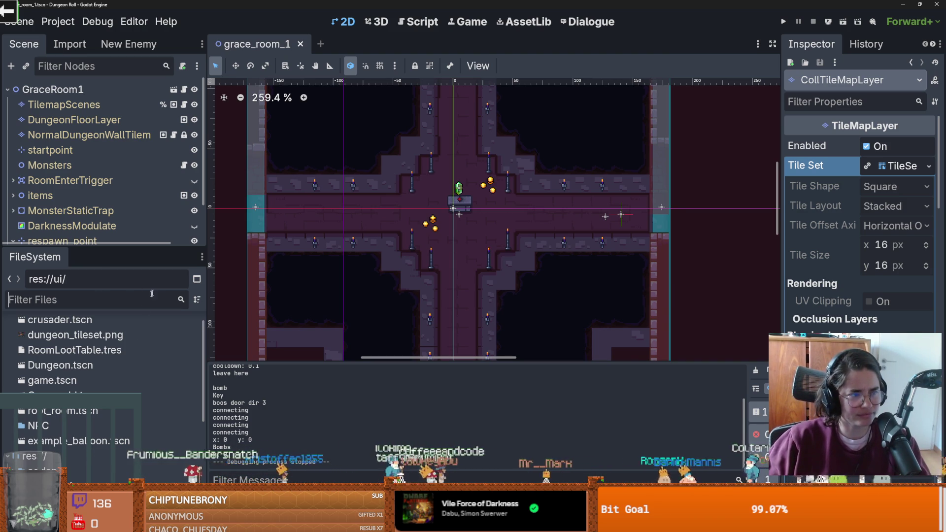
drag(81, 249, 102, 195)
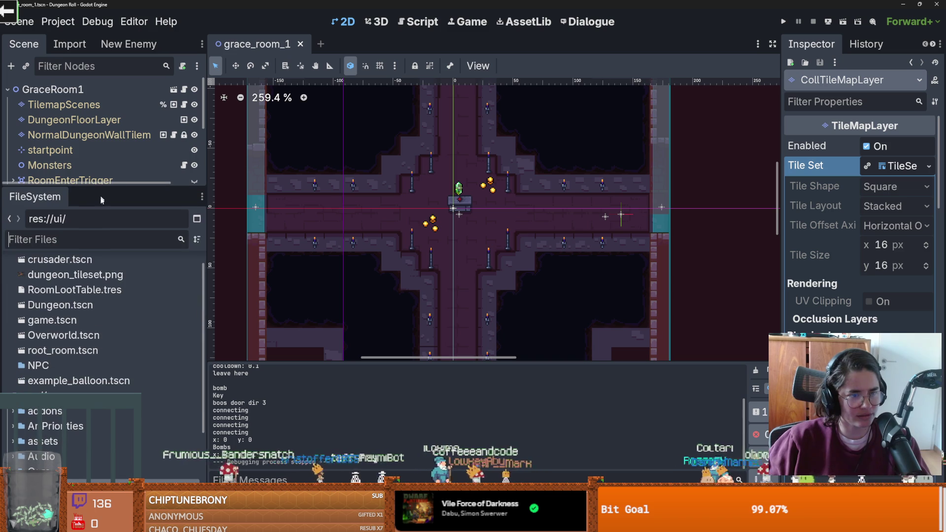